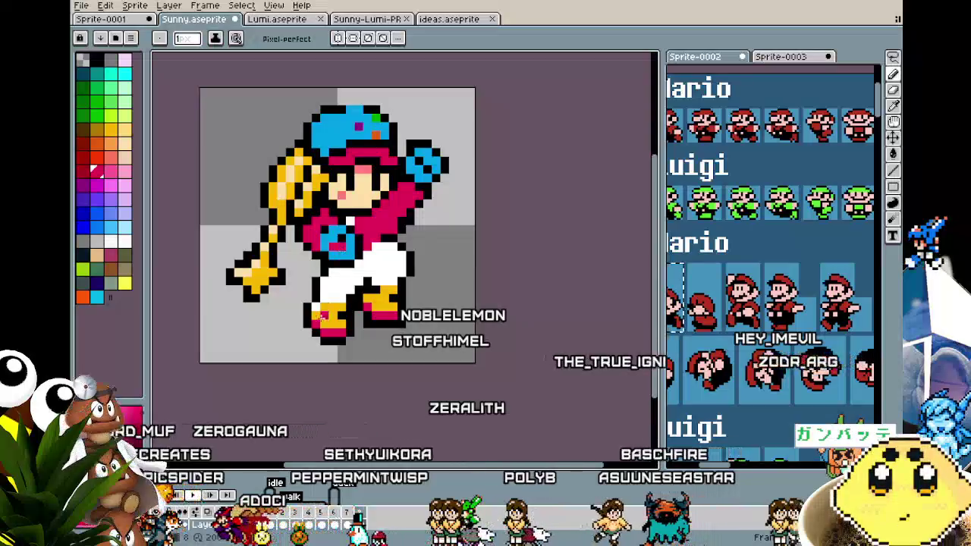
- Sample a red from the sprite with the eyedropper, then return to the Pencil
key(i)
- Zoom in and sample the blonde hair's yellow as the drawing colour, back on the Pencil
scroll(330, 296, down, 1)
scroll(341, 280, up, 1)
scroll(350, 271, up, 2)
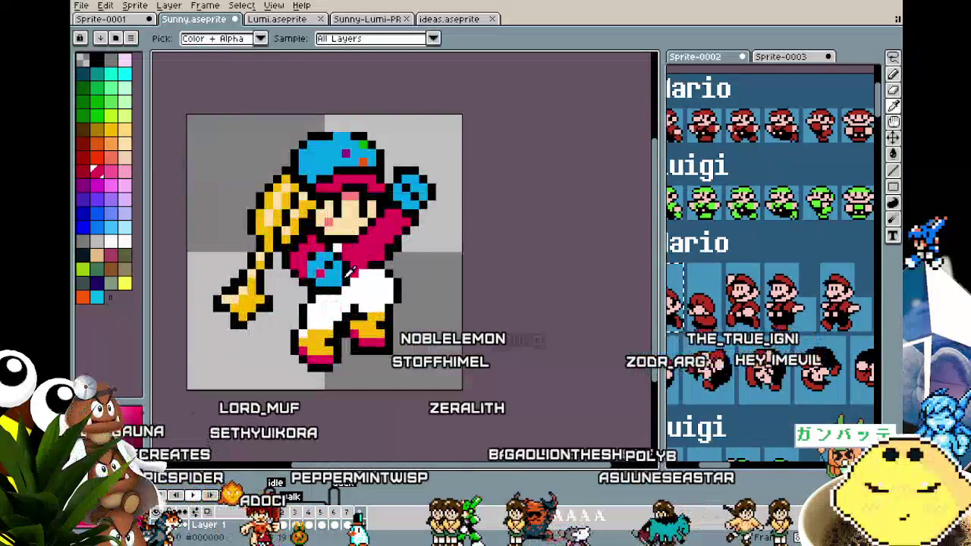
click(350, 271)
key(b)
scroll(319, 351, down, 2)
scroll(320, 350, down, 1)
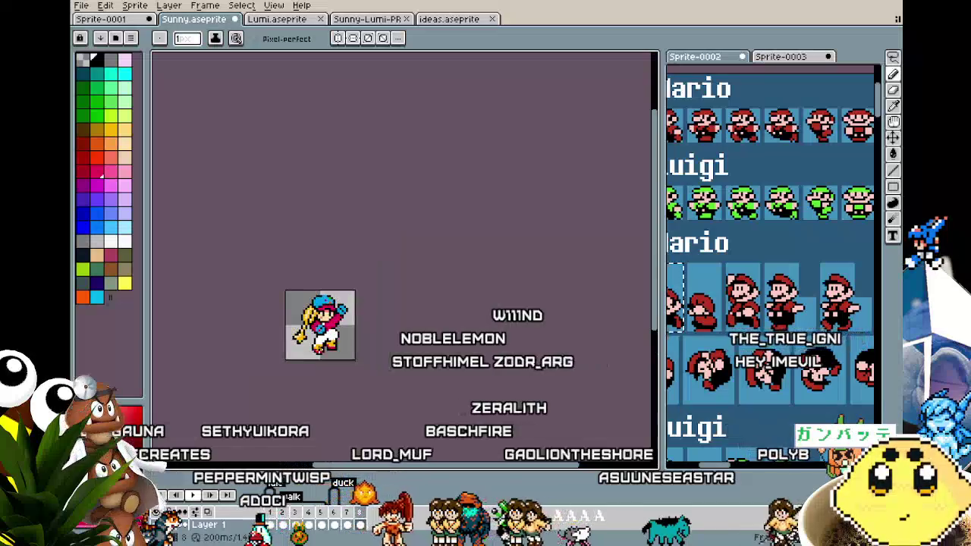
scroll(319, 350, up, 1)
scroll(320, 350, up, 1)
scroll(319, 350, up, 1)
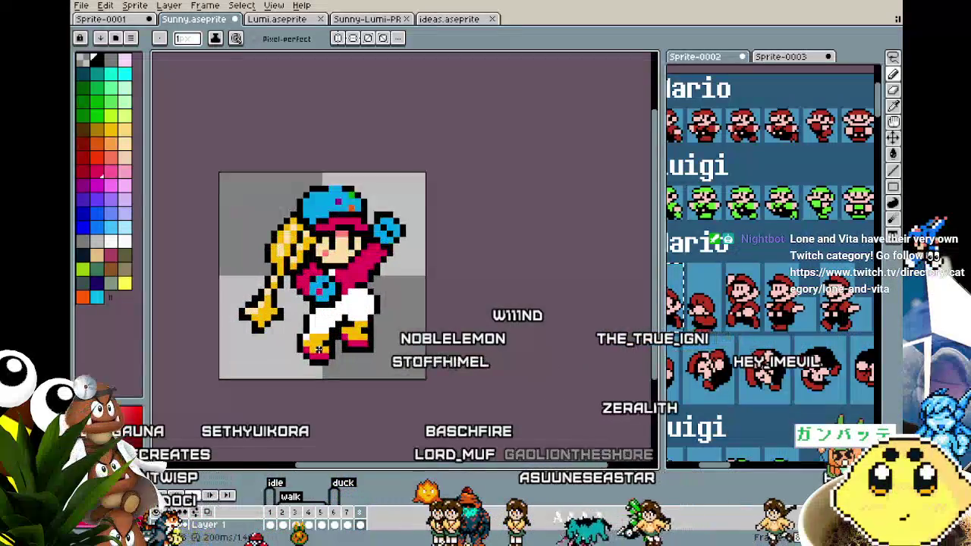
scroll(320, 349, up, 1)
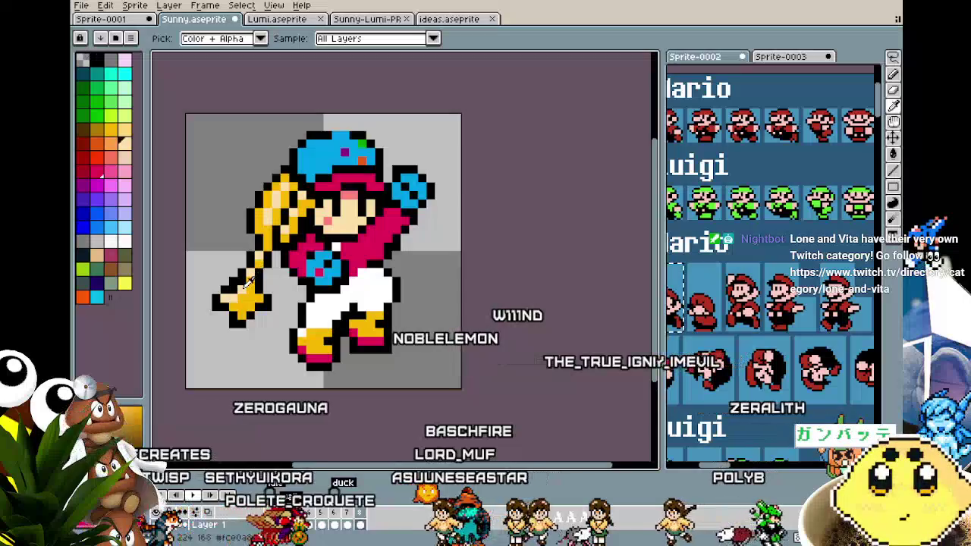
click(257, 265)
key(b)
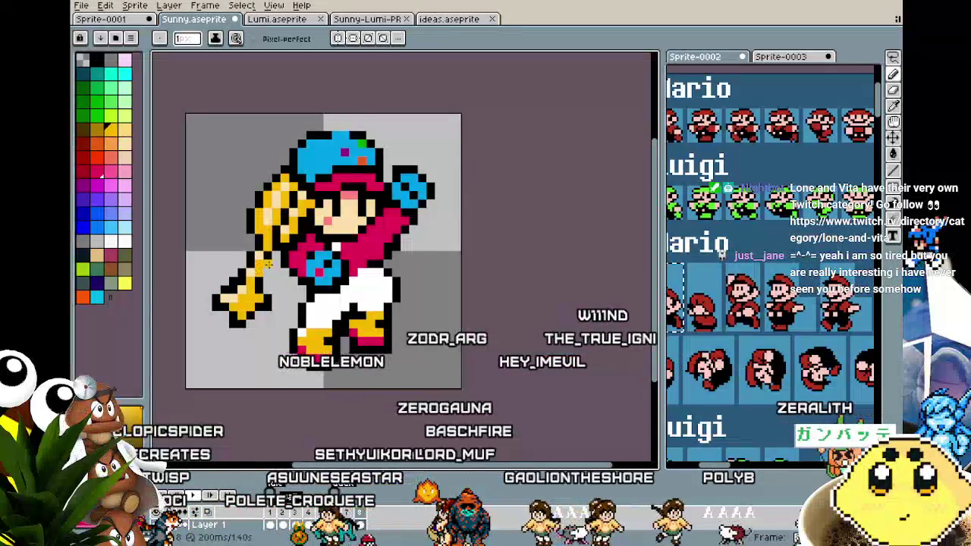
- Pan and zoom to reframe the whole sprite, switching back to the Eyedropper
drag(236, 326, 270, 297)
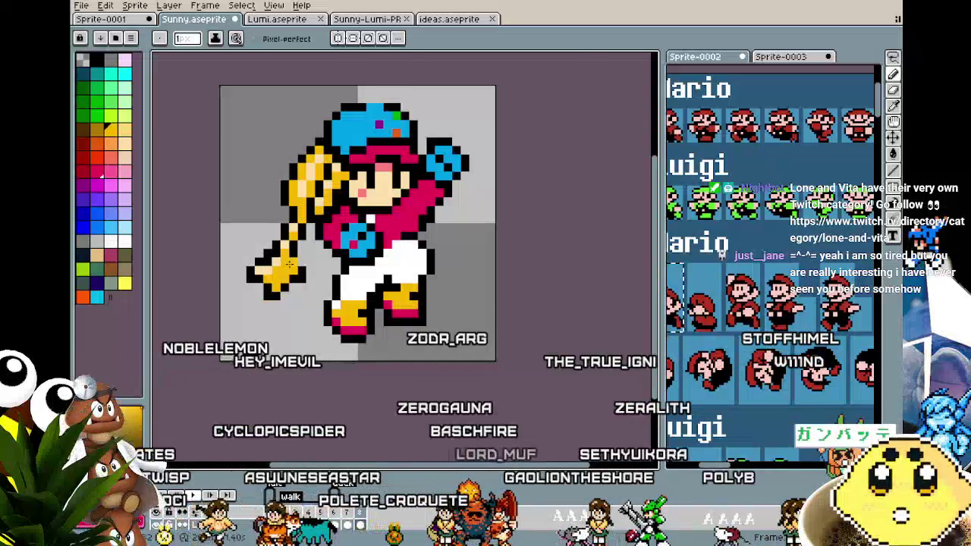
scroll(269, 296, up, 1)
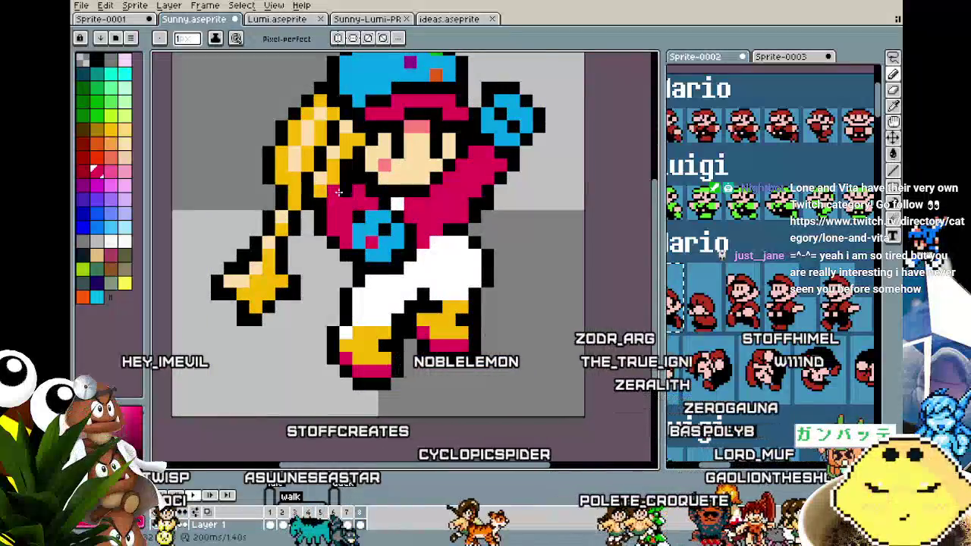
scroll(318, 293, down, 2)
drag(318, 292, 286, 292)
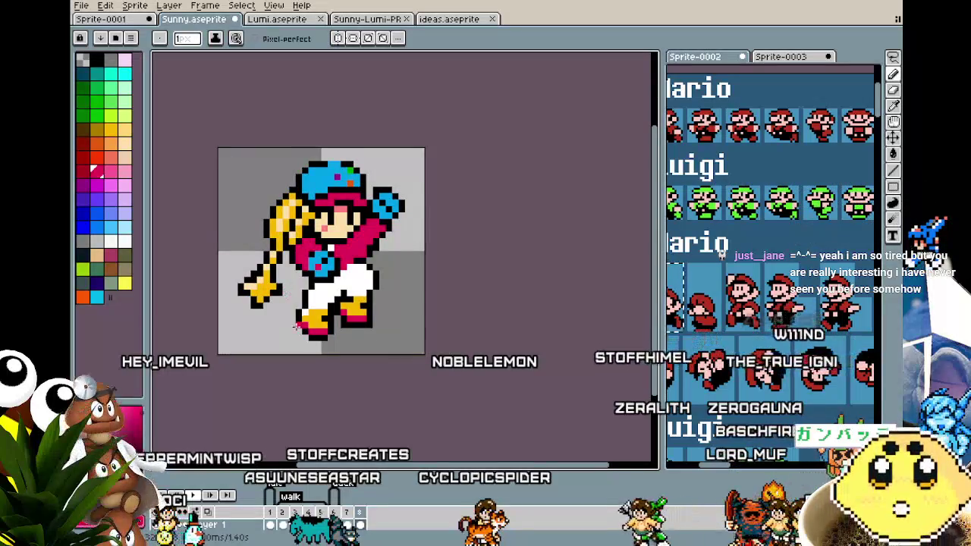
scroll(296, 326, up, 2)
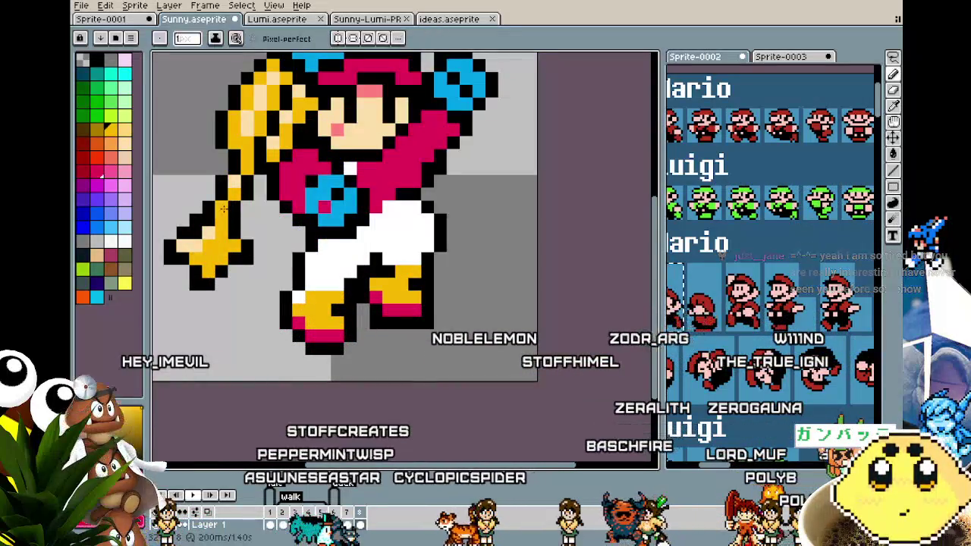
scroll(231, 207, down, 2)
scroll(234, 288, down, 4)
scroll(235, 354, up, 1)
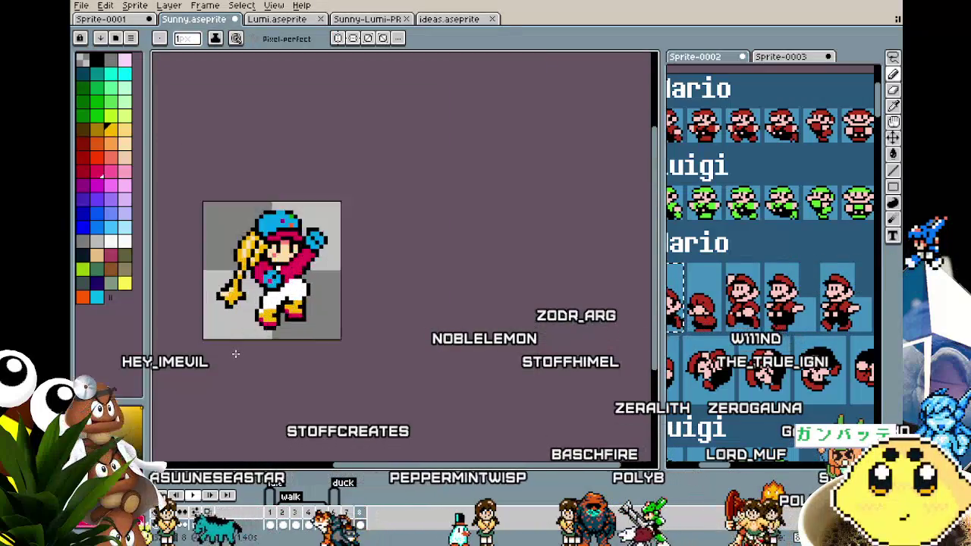
scroll(235, 353, up, 2)
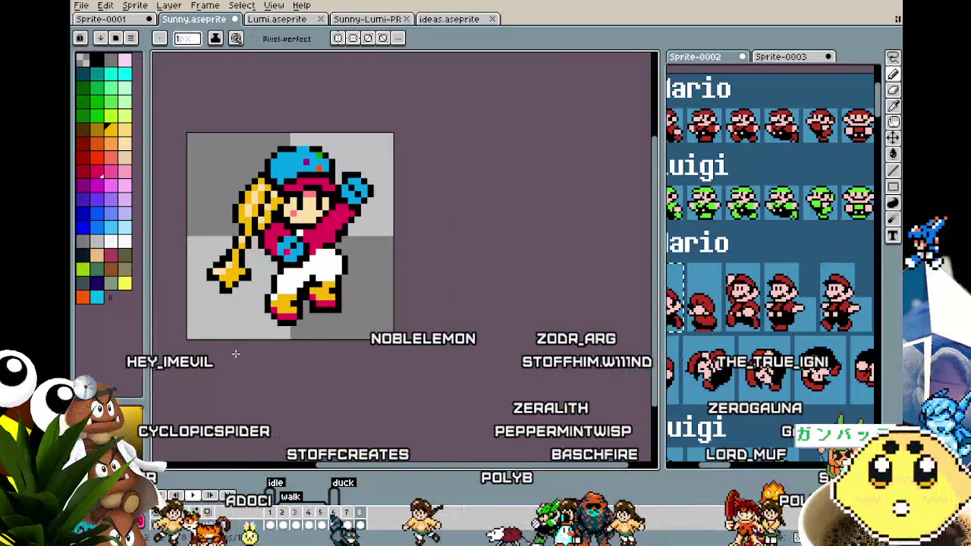
scroll(235, 354, up, 2)
scroll(379, 182, up, 1)
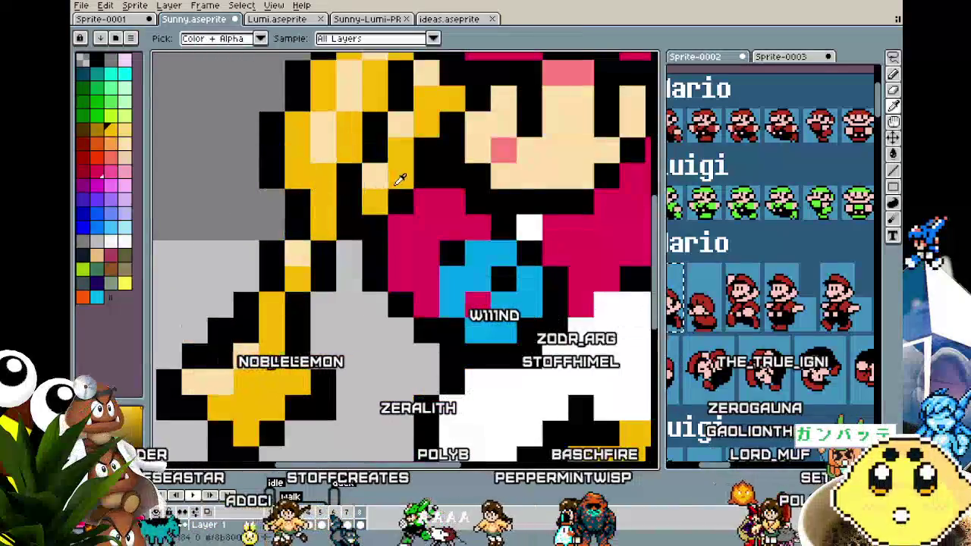
scroll(360, 209, down, 2)
scroll(353, 216, down, 2)
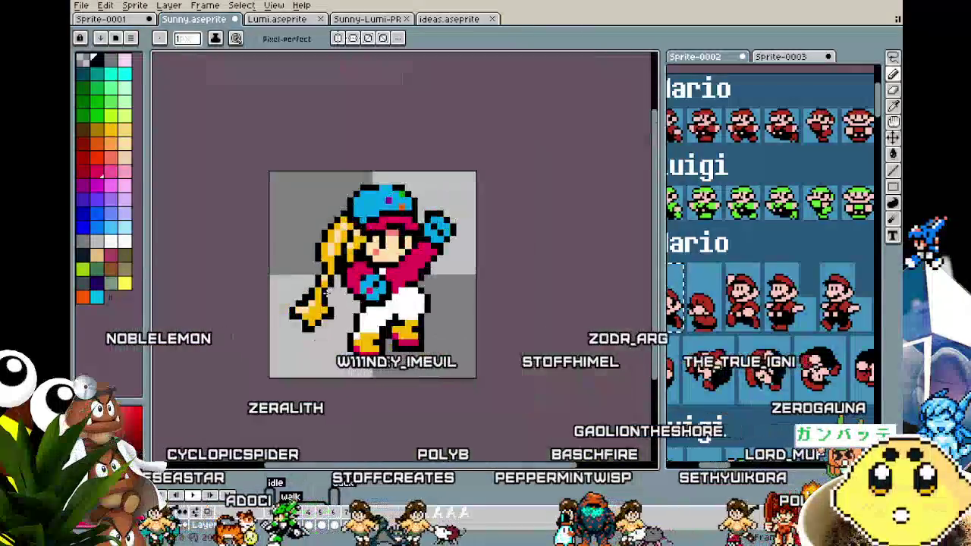
scroll(345, 222, up, 2)
key(i)
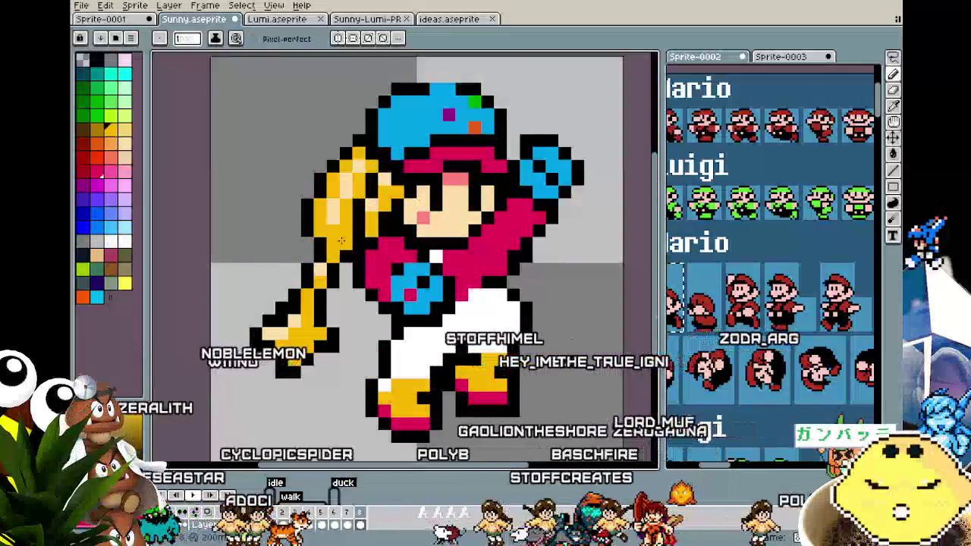
scroll(337, 228, down, 2)
drag(338, 300, 308, 314)
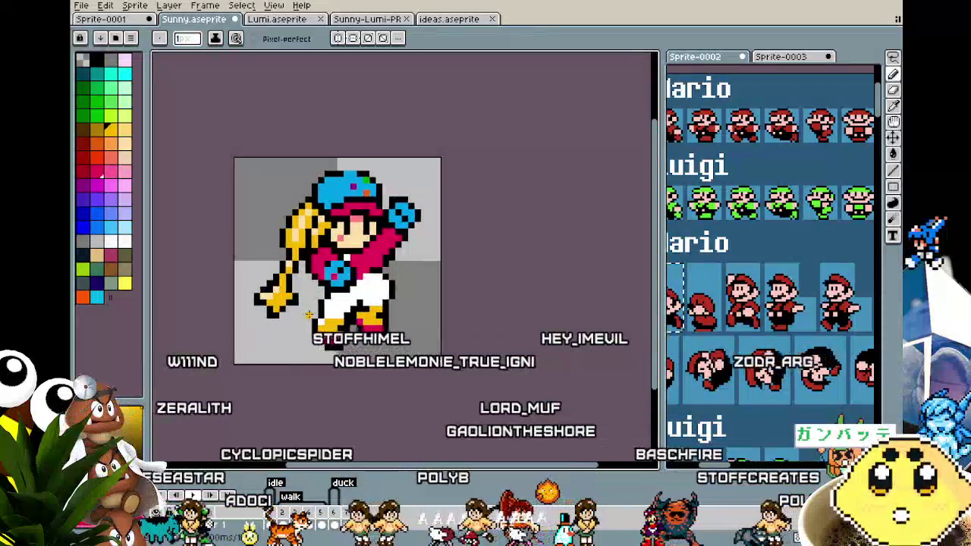
scroll(308, 314, up, 1)
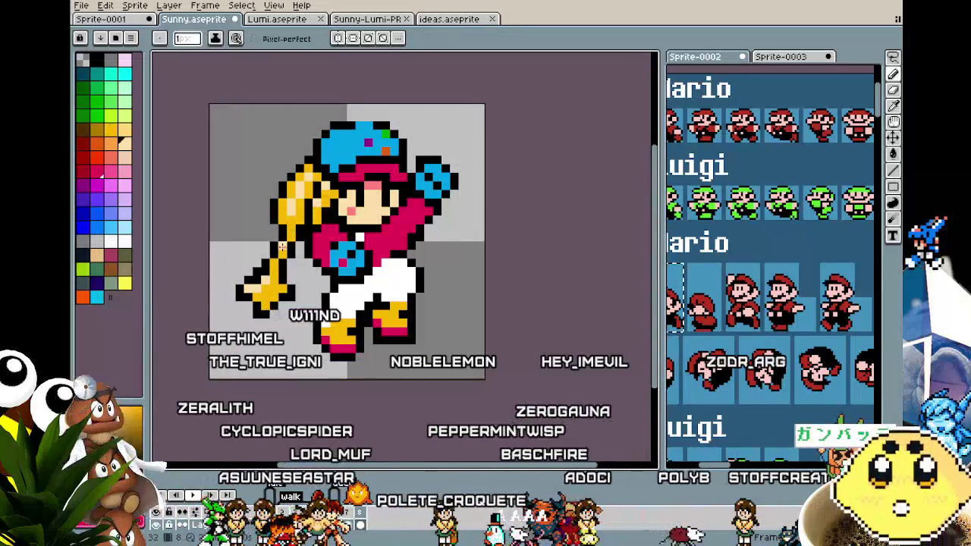
scroll(270, 281, down, 4)
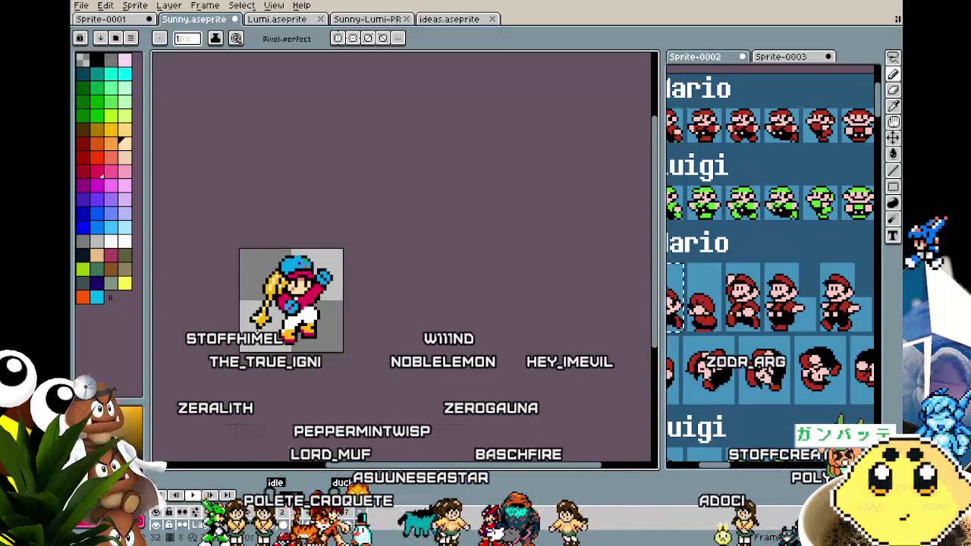
- Pan the view over to the girl's torso and switch back to the Pencil
scroll(288, 334, up, 4)
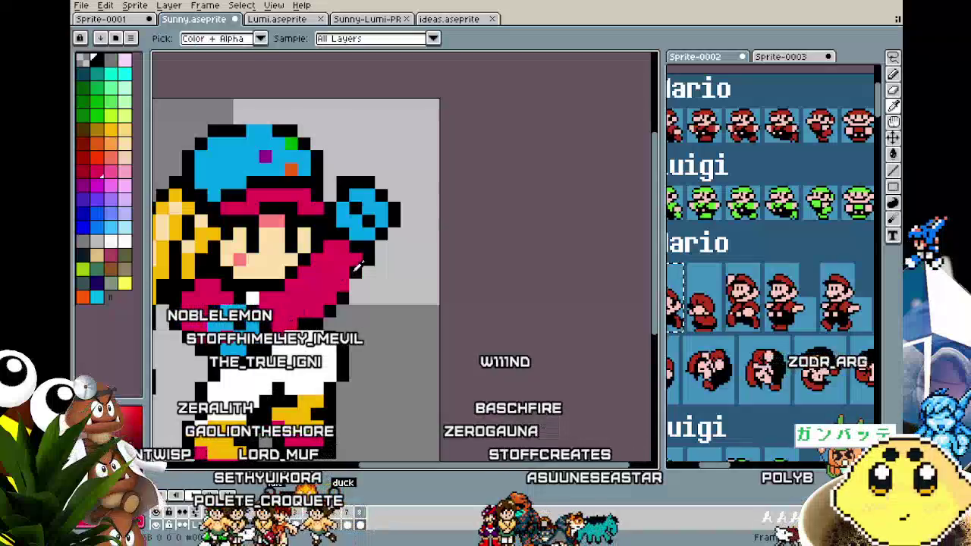
scroll(321, 346, down, 2)
scroll(321, 346, down, 2)
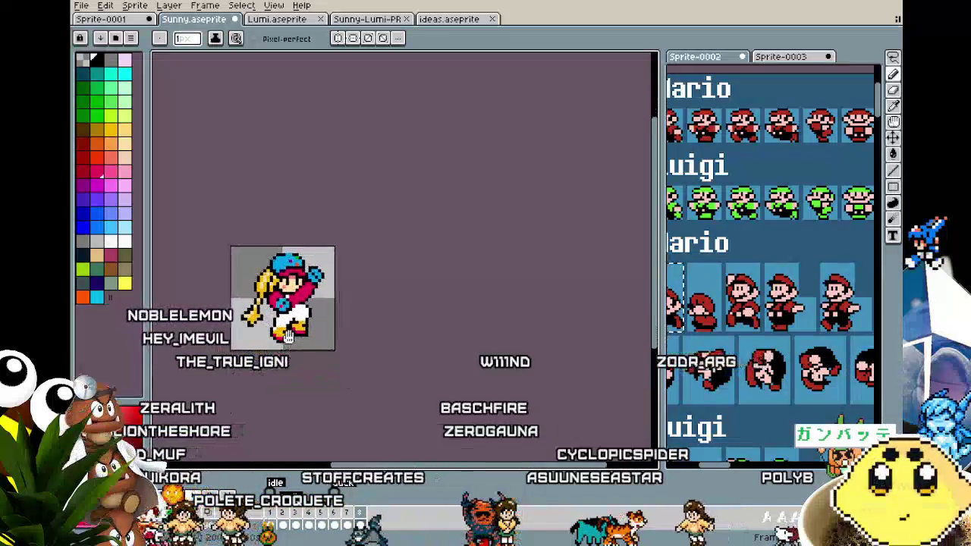
scroll(289, 357, up, 2)
scroll(279, 369, up, 2)
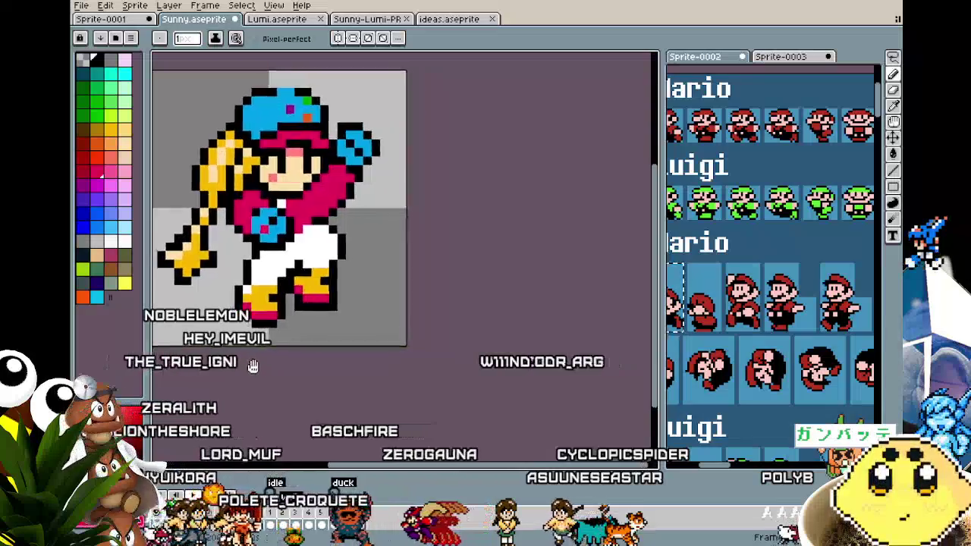
drag(281, 367, 292, 371)
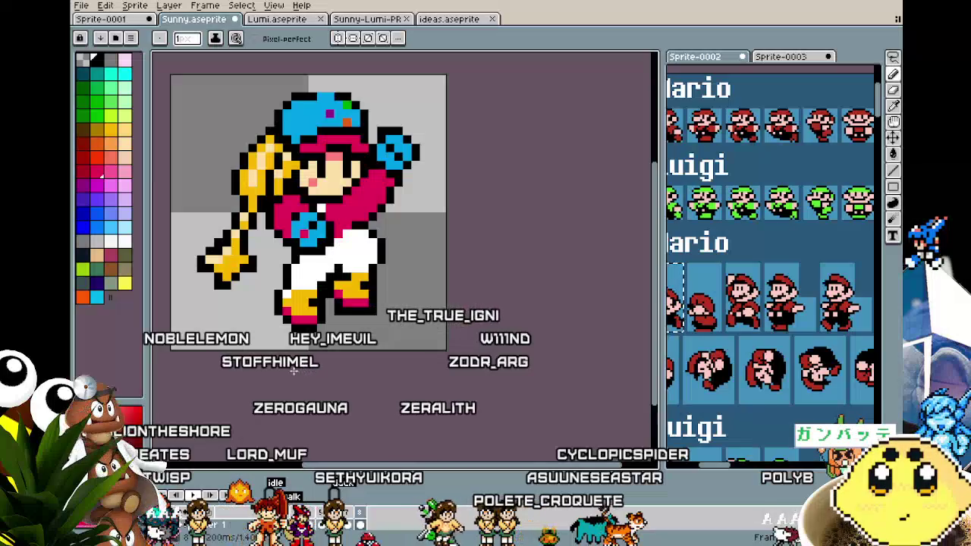
mouse_move(293, 370)
mouse_down()
mouse_move(251, 362)
mouse_move(259, 379)
mouse_up()
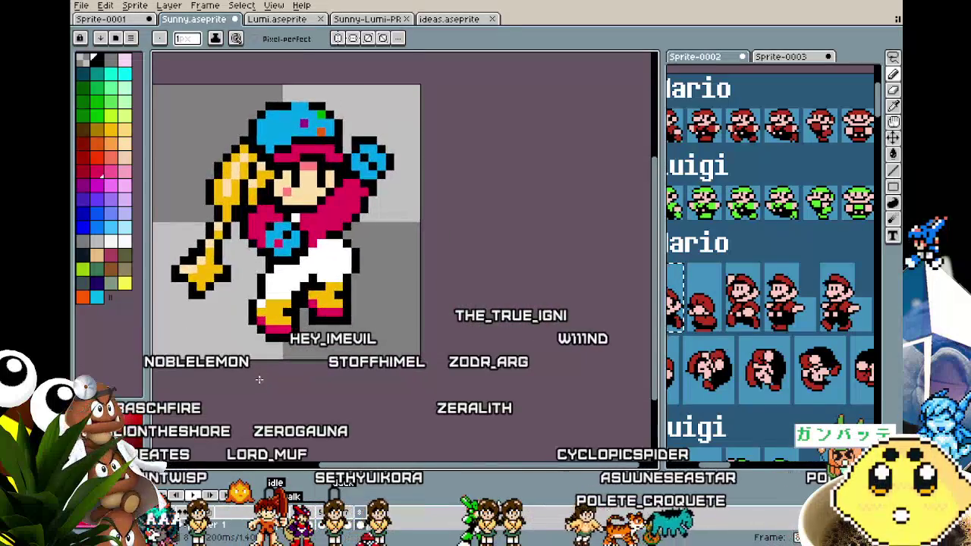
drag(252, 305, 260, 268)
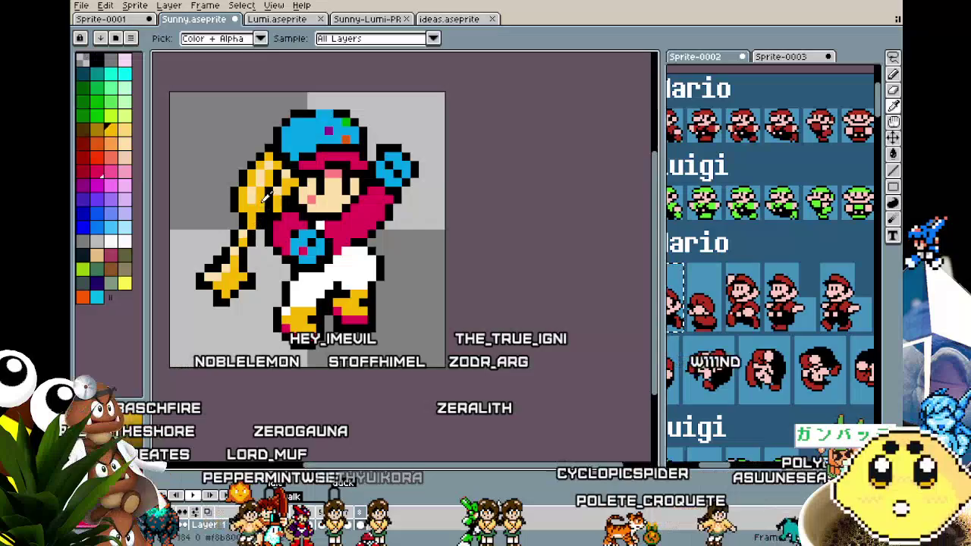
key(b)
- Zoom in on the torso and switch to the Rectangular Marquee tool
scroll(205, 296, down, 1)
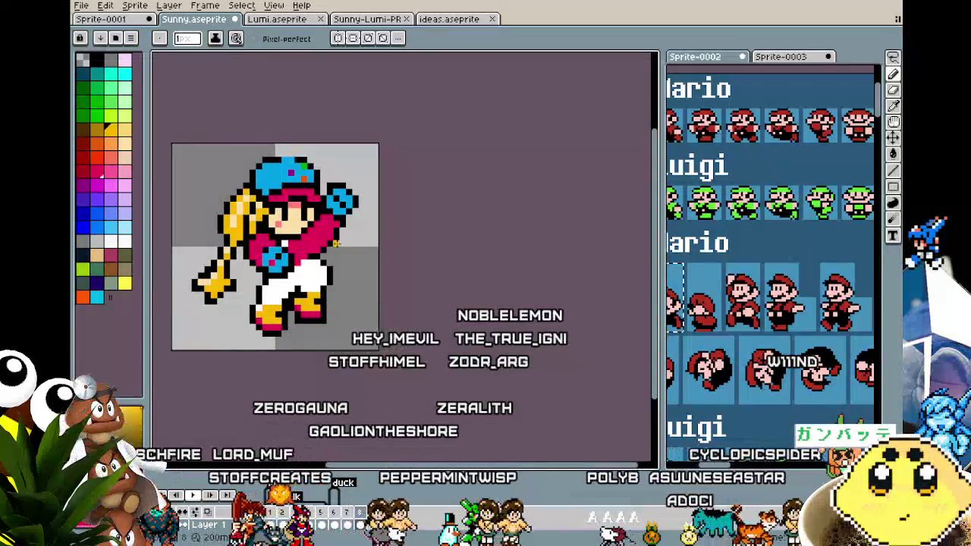
scroll(187, 296, up, 1)
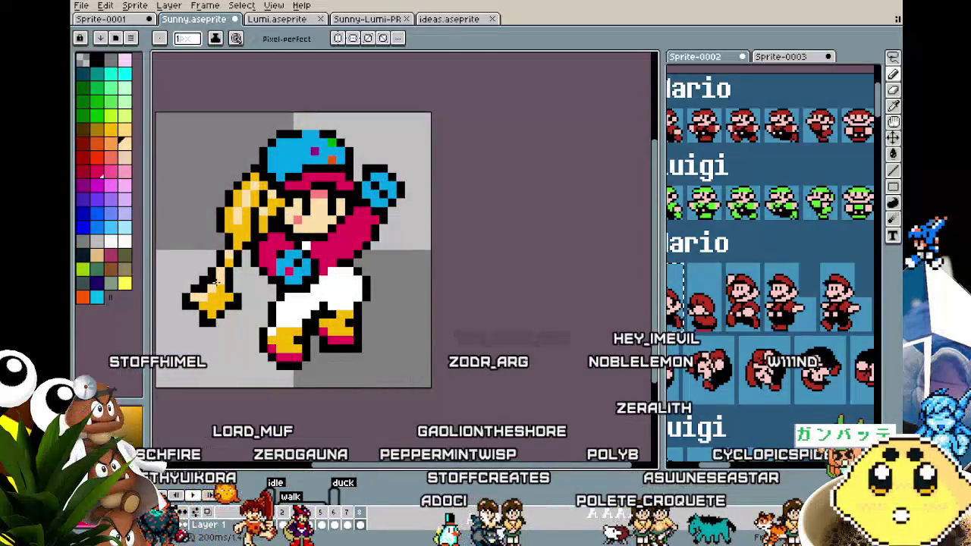
scroll(194, 347, down, 3)
scroll(256, 341, up, 1)
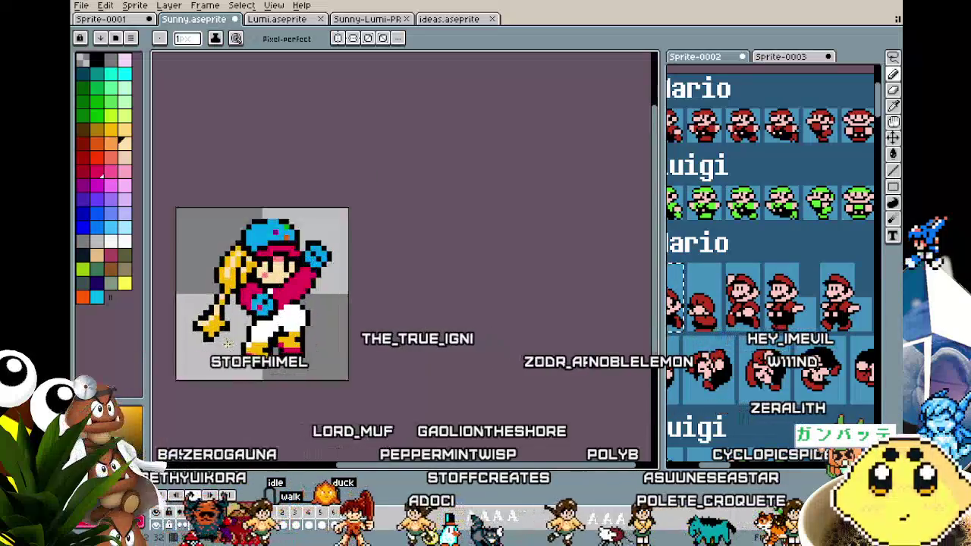
scroll(255, 339, up, 2)
key(m)
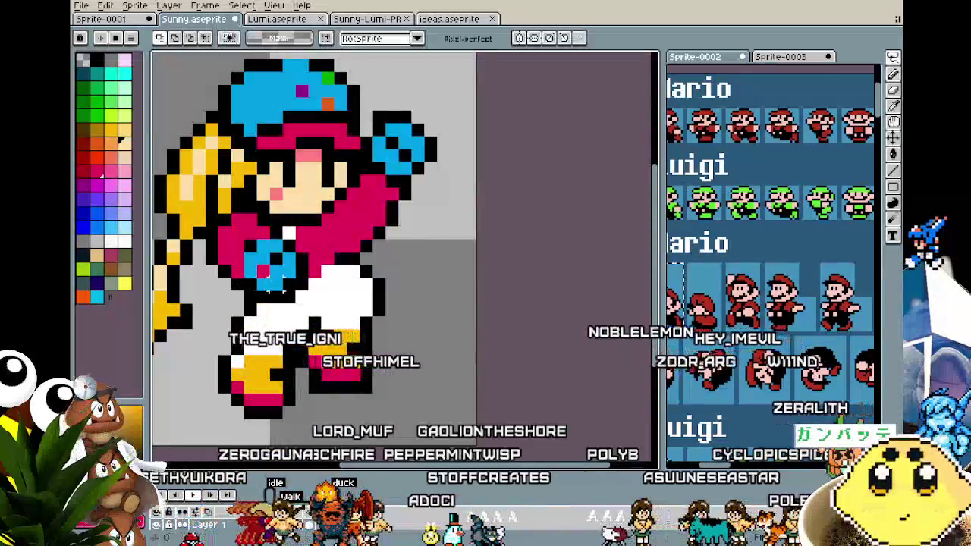
- Move the selected waist pixels with the blue hand lower, then sample a colour from the sprite
mouse_move(298, 262)
mouse_down()
mouse_move(293, 289)
mouse_move(280, 291)
mouse_up()
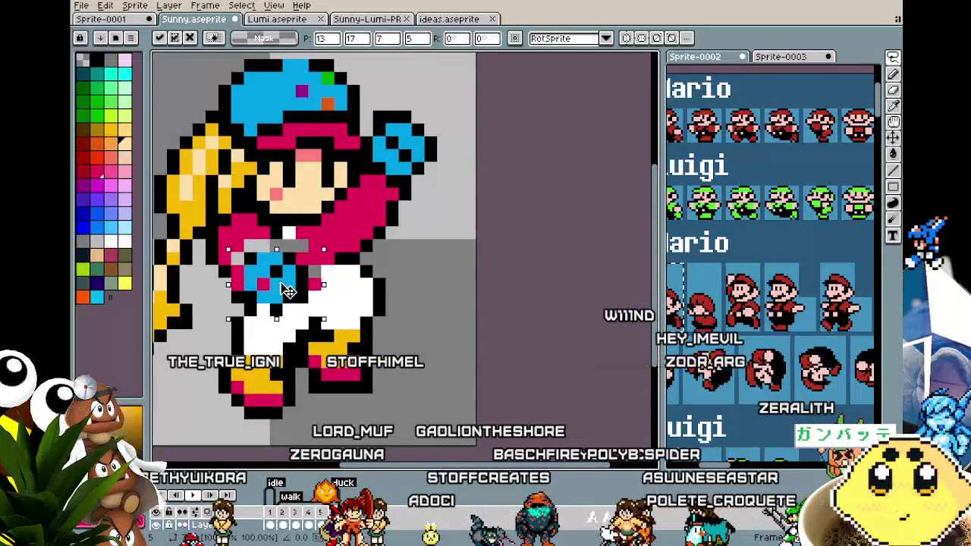
key(i)
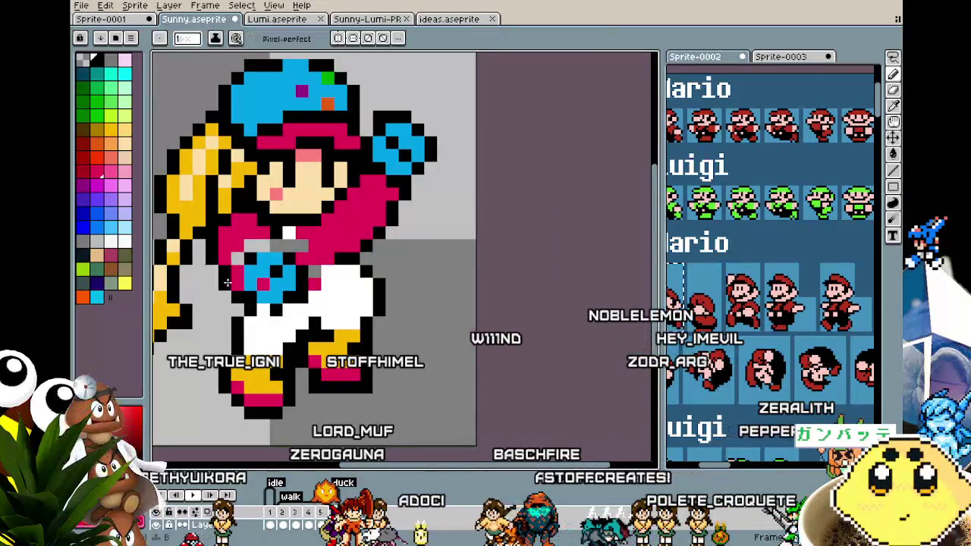
key(alt)
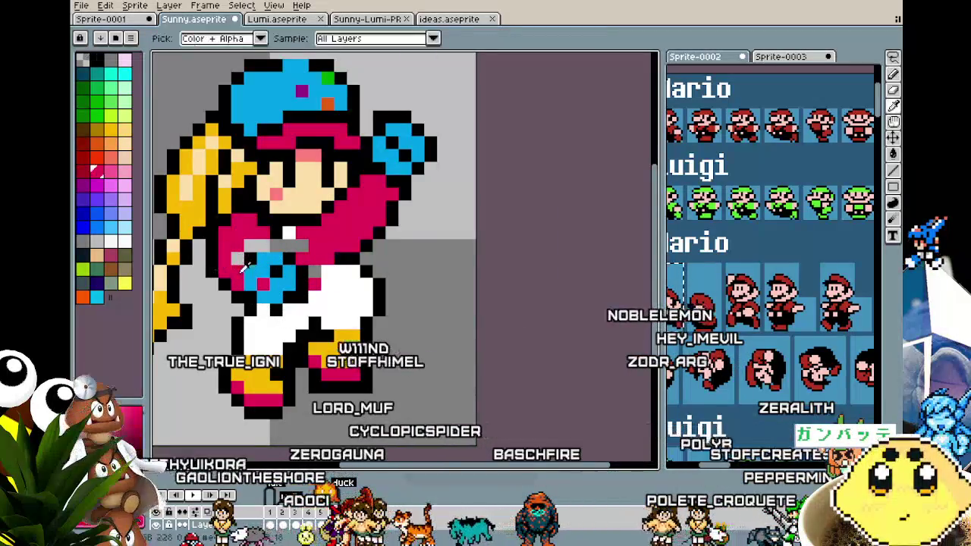
alt+click(245, 265)
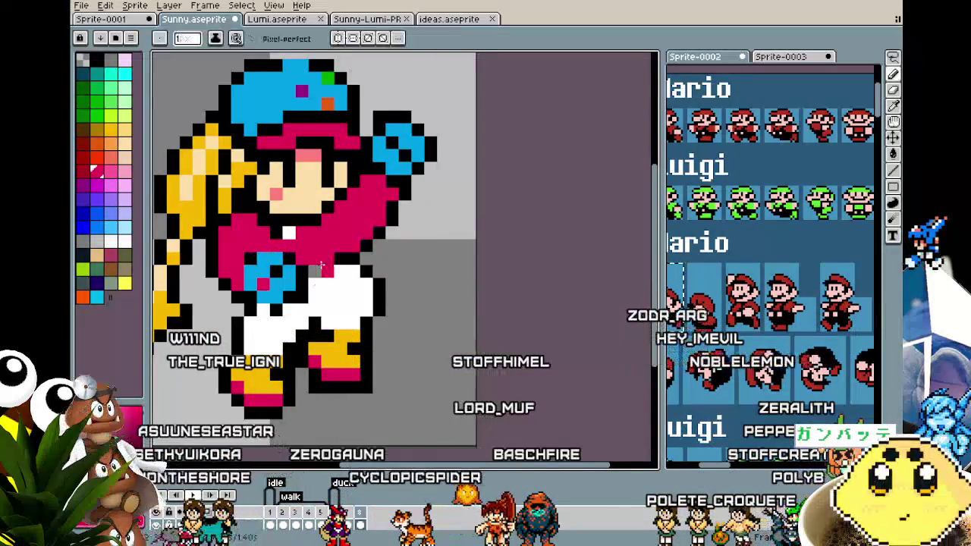
key(alt)
- Zoom in on the girl's face and paint a pink blush pixel on her cheek
scroll(339, 257, down, 6)
scroll(289, 283, up, 4)
scroll(288, 283, up, 2)
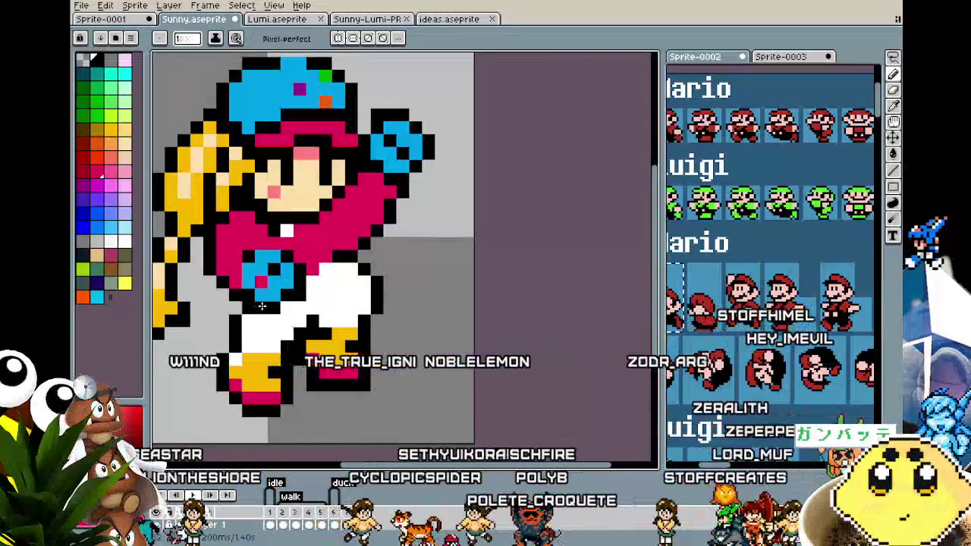
scroll(253, 324, down, 2)
scroll(252, 324, down, 1)
scroll(252, 324, up, 1)
scroll(254, 318, up, 1)
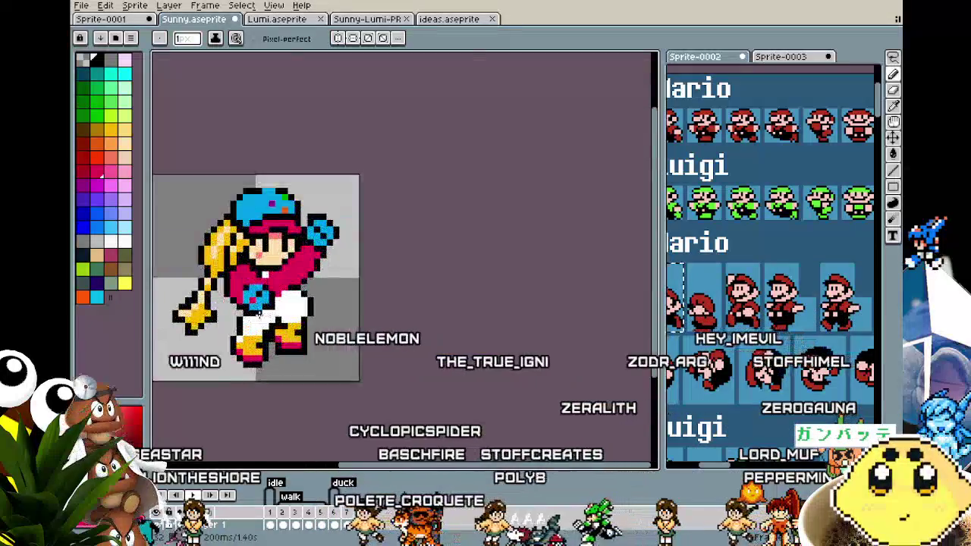
scroll(256, 310, up, 2)
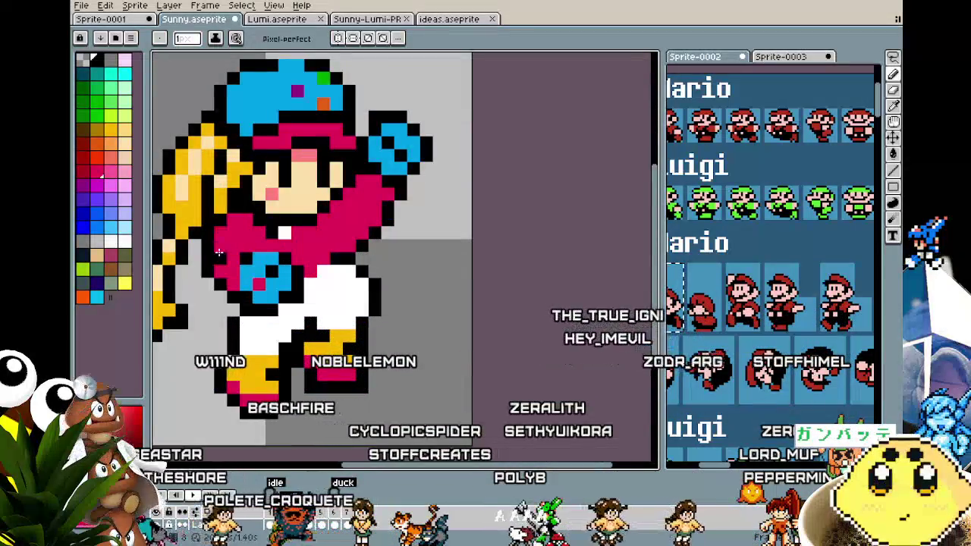
scroll(229, 227, down, 3)
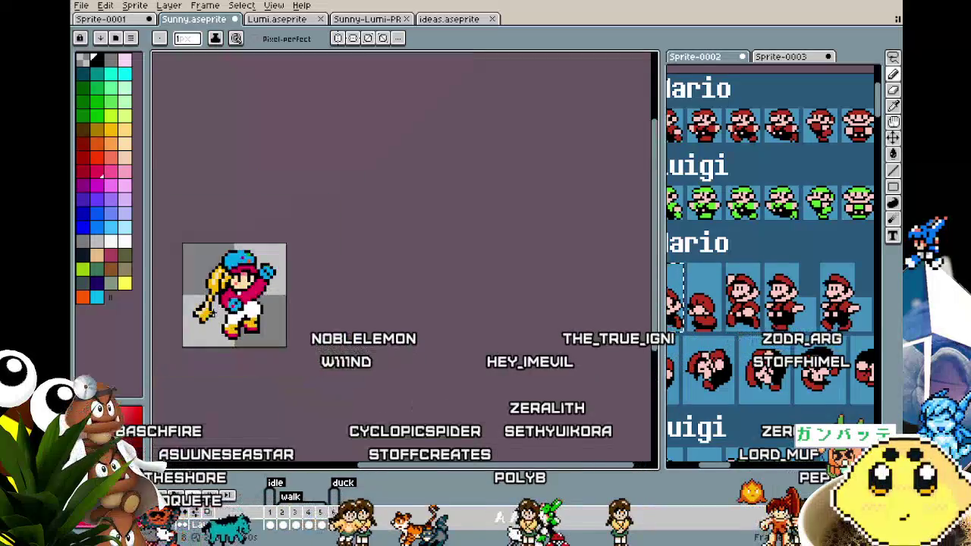
scroll(214, 312, up, 1)
scroll(214, 312, up, 2)
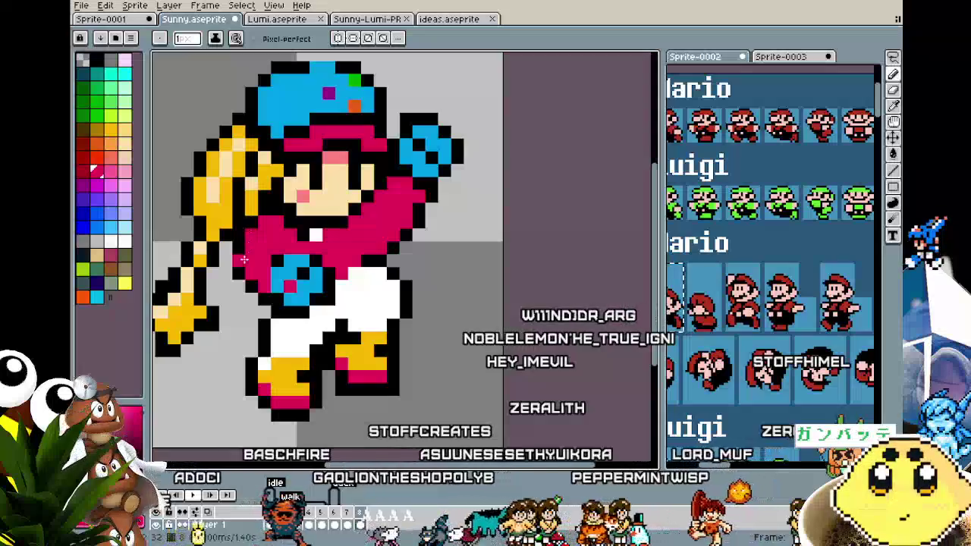
scroll(242, 257, down, 2)
scroll(235, 304, down, 1)
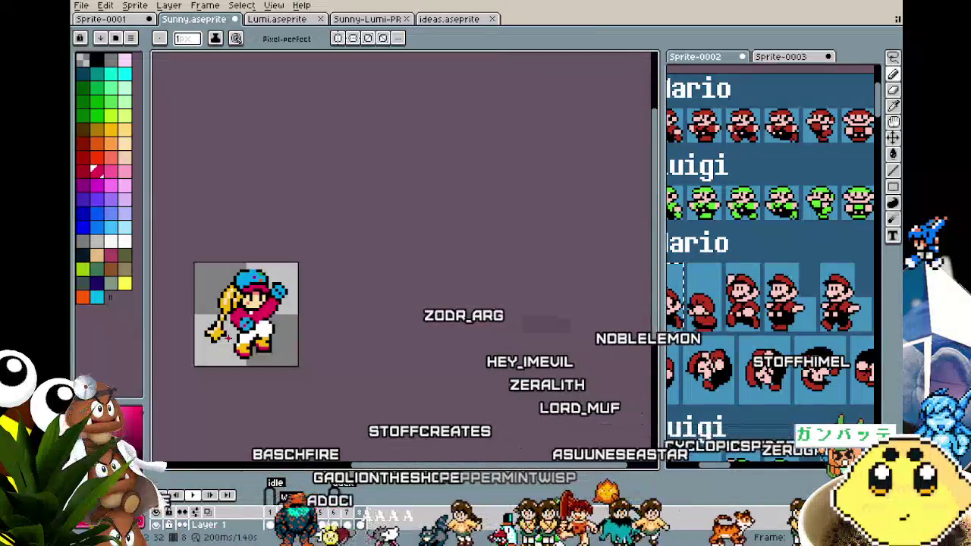
scroll(228, 338, up, 1)
scroll(237, 348, up, 1)
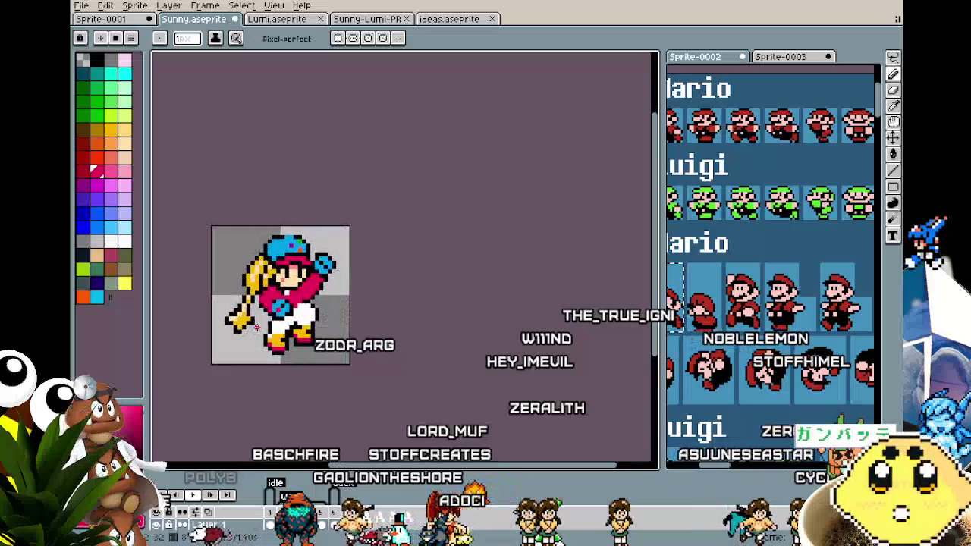
scroll(245, 356, up, 1)
scroll(255, 366, up, 1)
drag(263, 375, 244, 364)
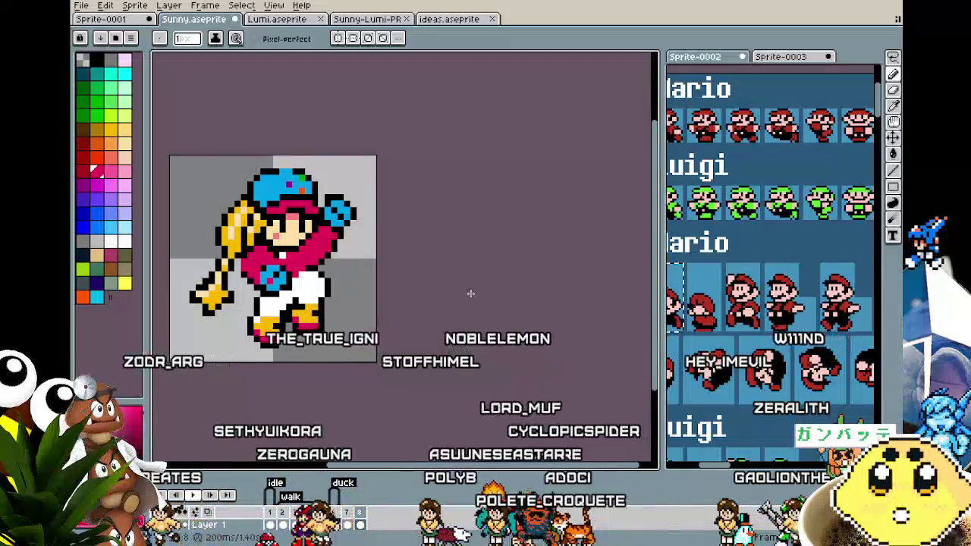
scroll(375, 345, up, 1)
drag(375, 345, 390, 347)
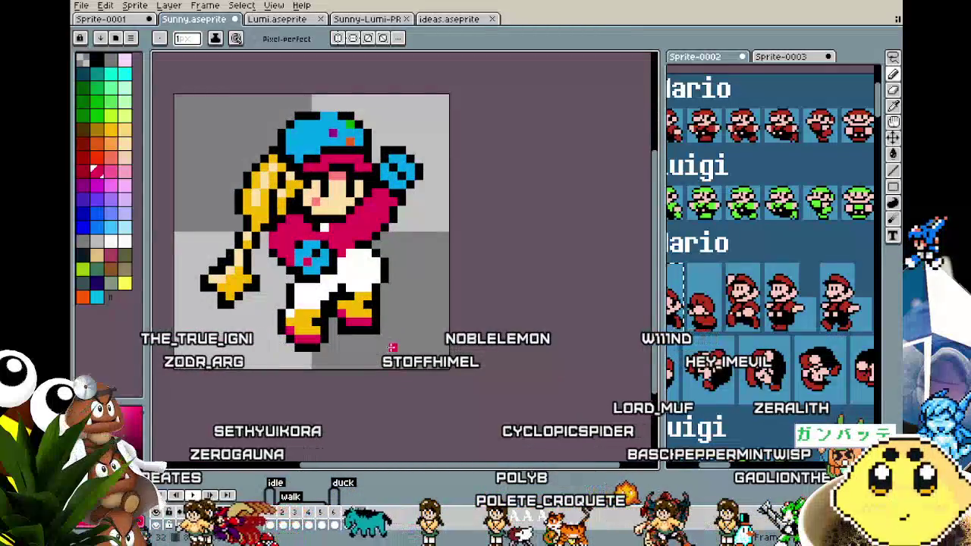
scroll(392, 346, down, 1)
scroll(392, 270, up, 2)
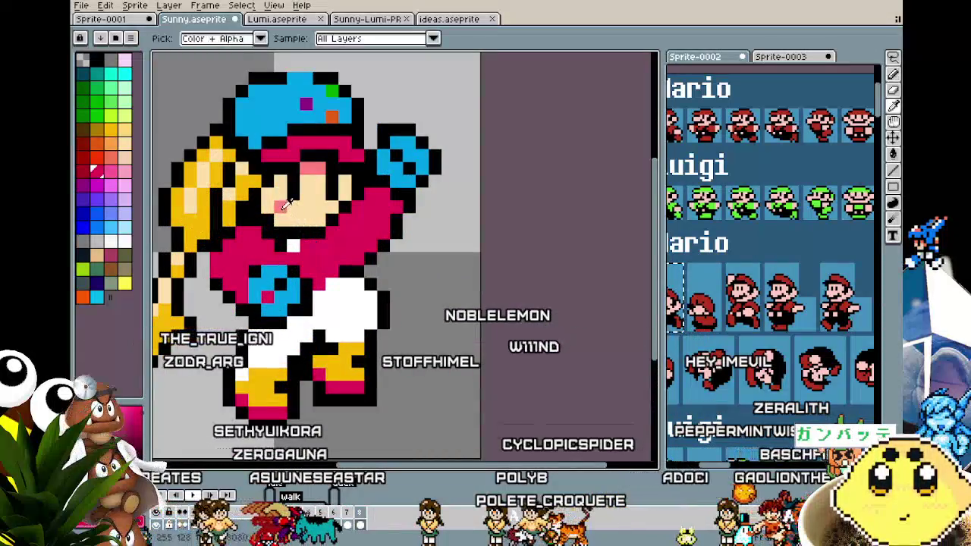
click(307, 217)
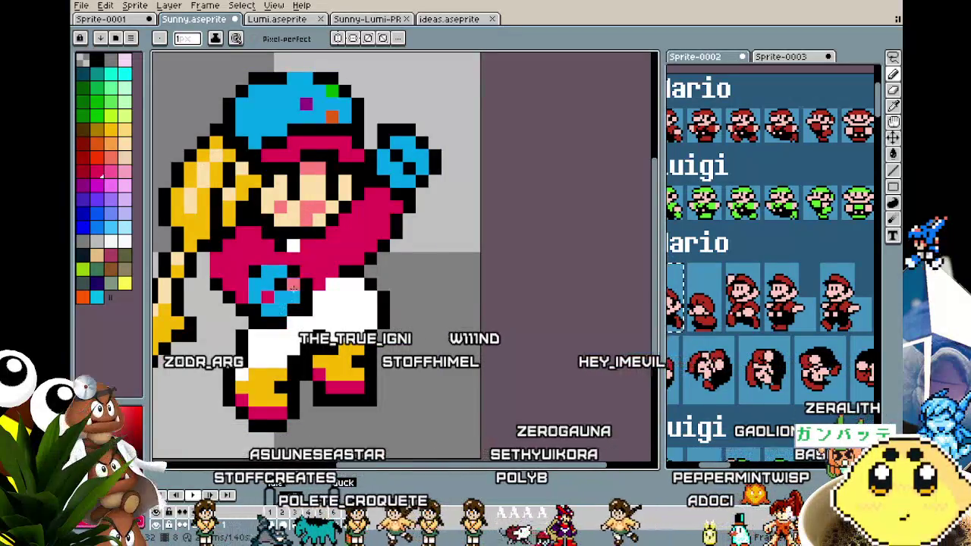
- Zoom out and pan to view the whole swing-frame sprite
scroll(293, 285, down, 3)
scroll(285, 316, down, 1)
scroll(284, 316, up, 1)
scroll(285, 315, up, 2)
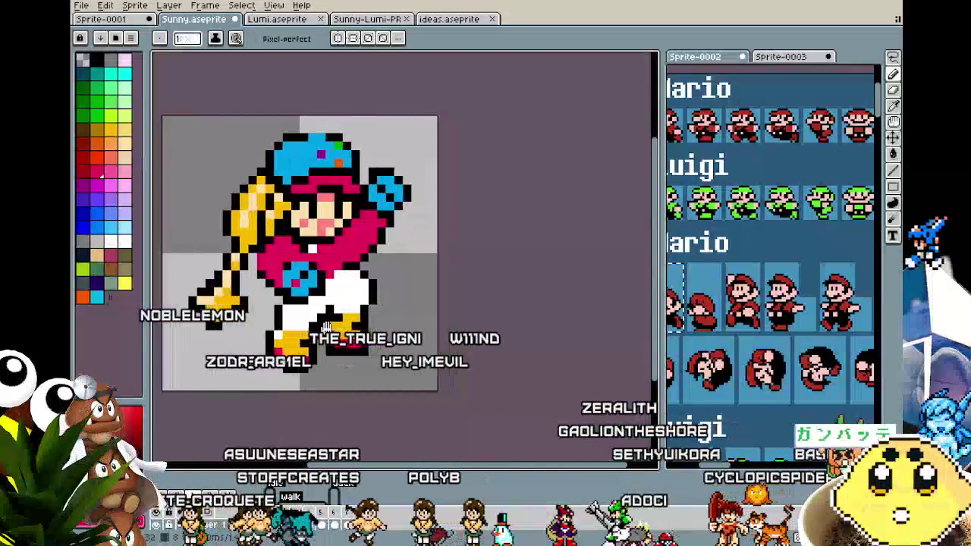
mouse_move(305, 349)
mouse_down()
mouse_move(326, 392)
mouse_move(420, 300)
mouse_up()
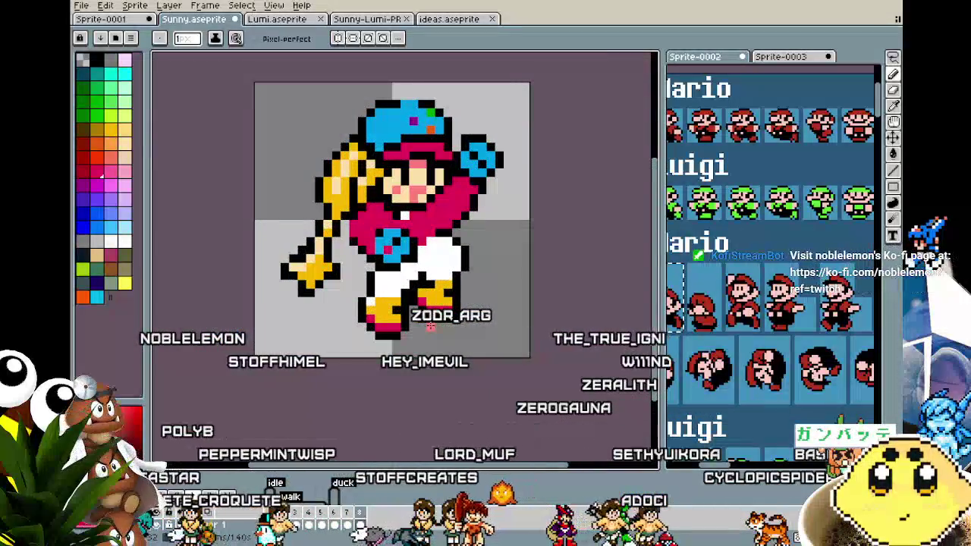
mouse_move(430, 327)
mouse_down()
mouse_move(355, 319)
mouse_move(390, 323)
mouse_up()
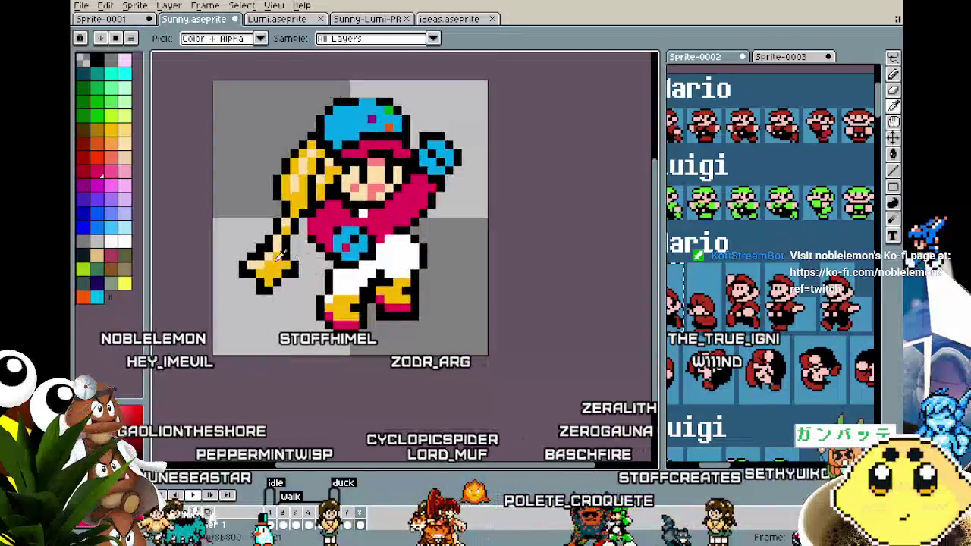
scroll(277, 248, down, 2)
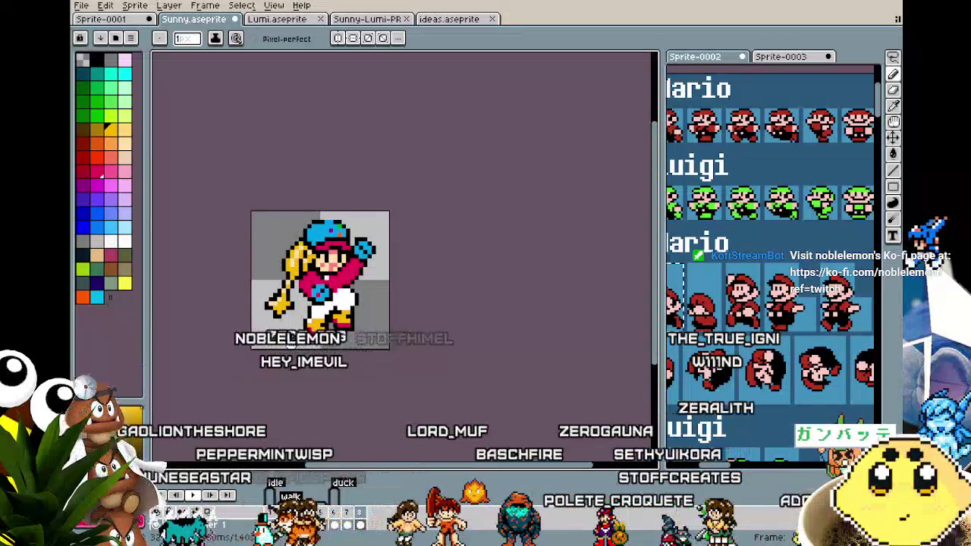
- Pan across the sprite, then bring up the swing frame's context menu in the timeline
scroll(309, 314, up, 1)
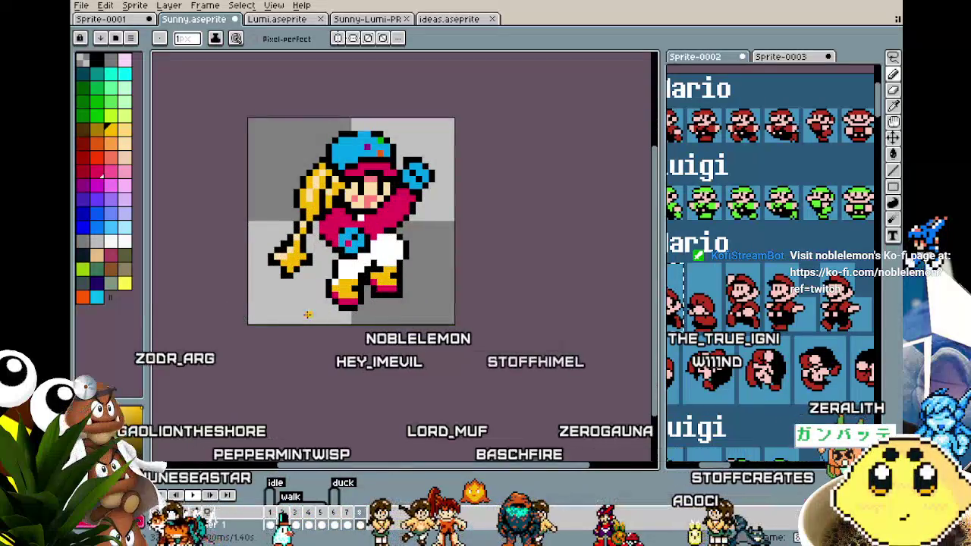
drag(309, 314, 264, 307)
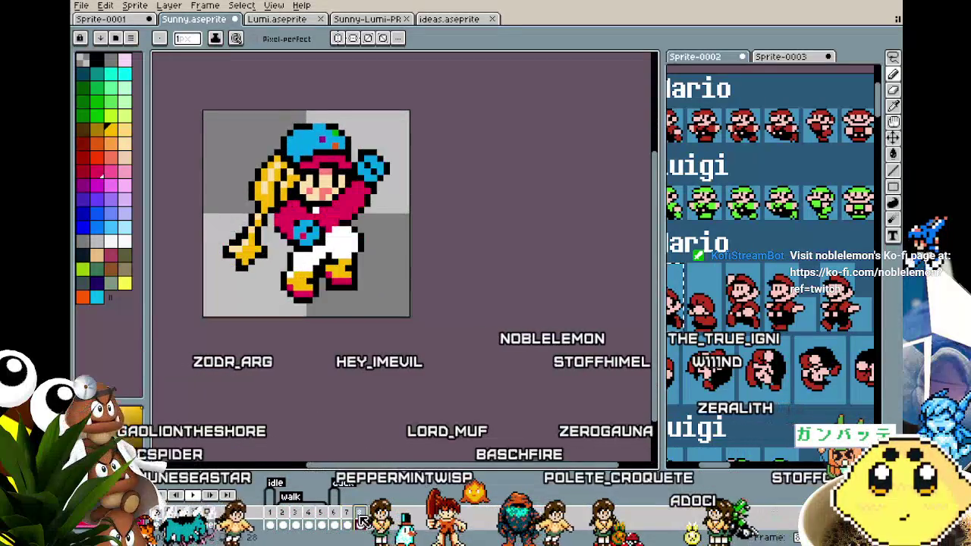
drag(354, 518, 395, 514)
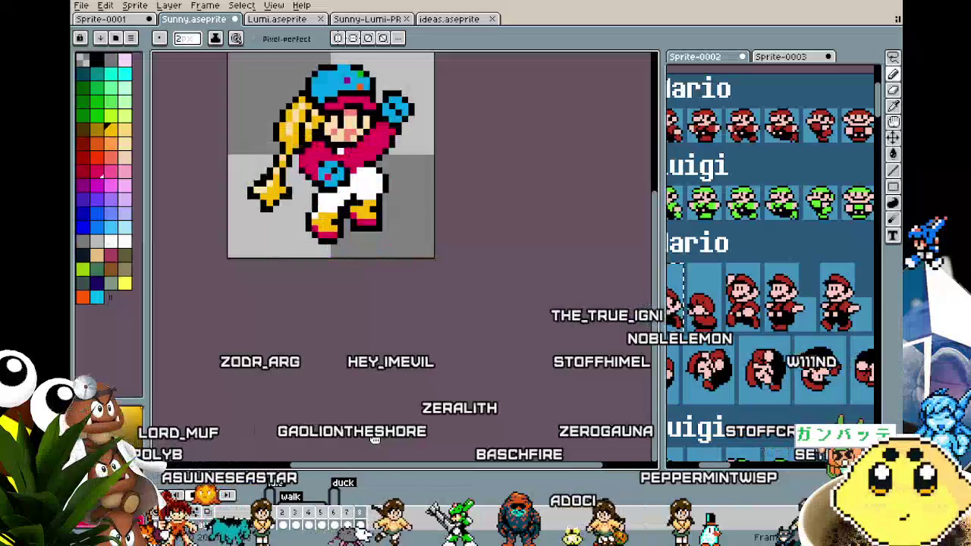
drag(394, 340, 423, 369)
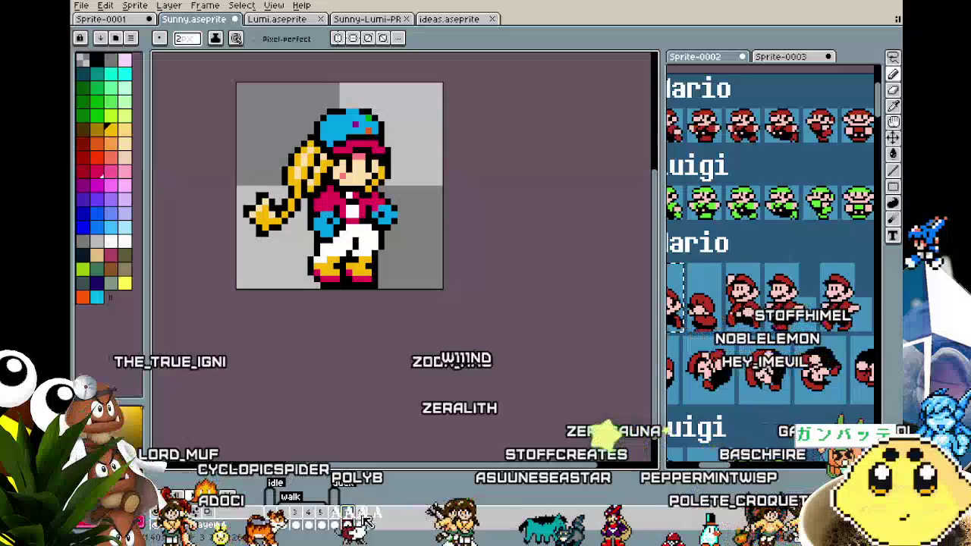
scroll(713, 379, up, 2)
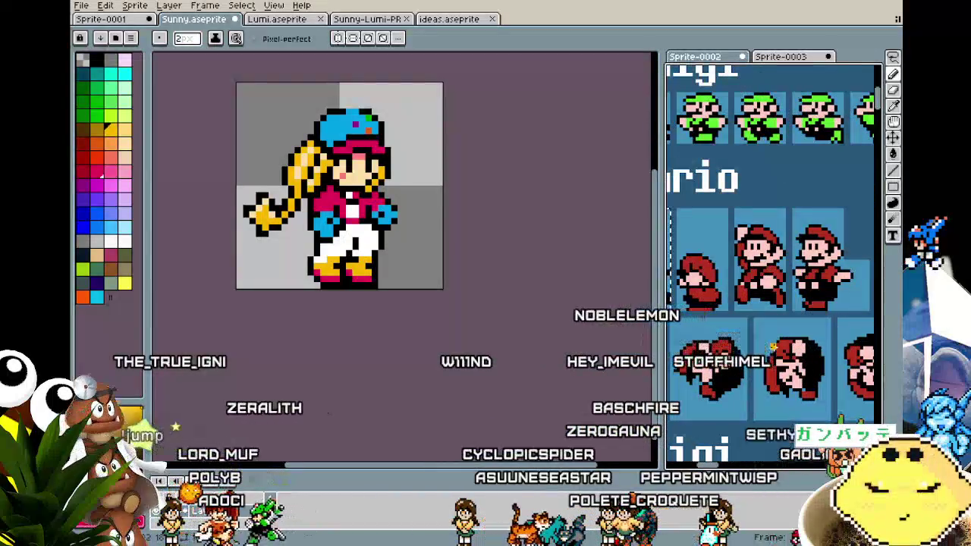
drag(440, 375, 369, 384)
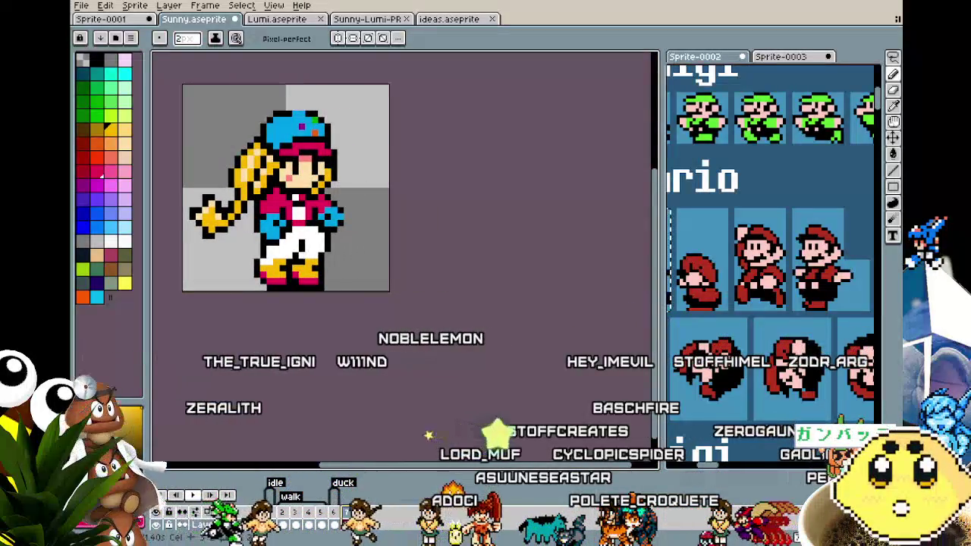
right_click(348, 513)
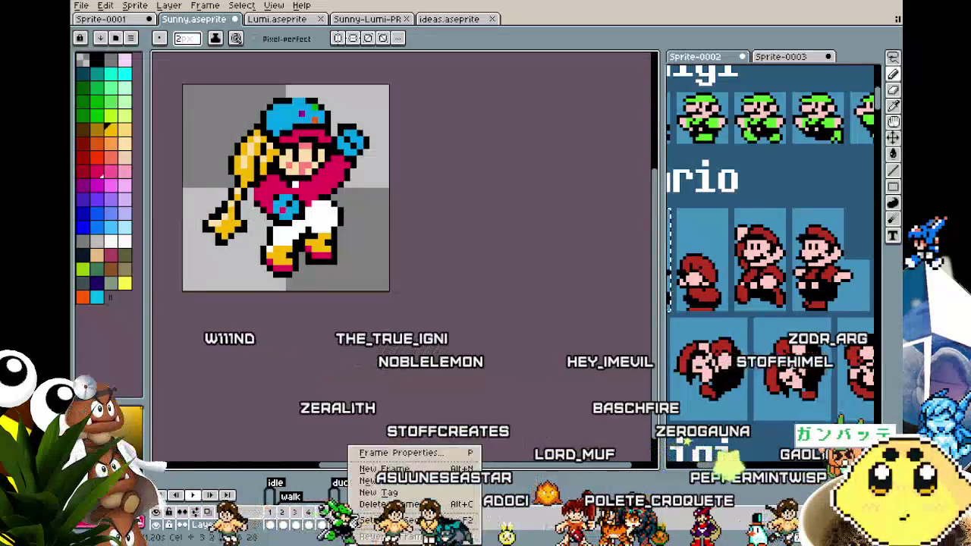
- Add a new tag on frame 7 named 'jumpo'
click(377, 492)
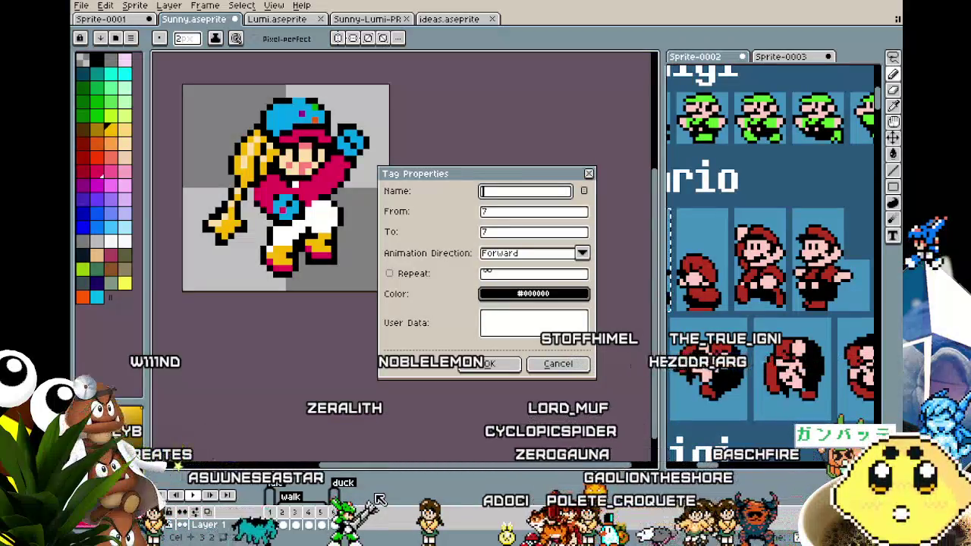
text(jumpo)
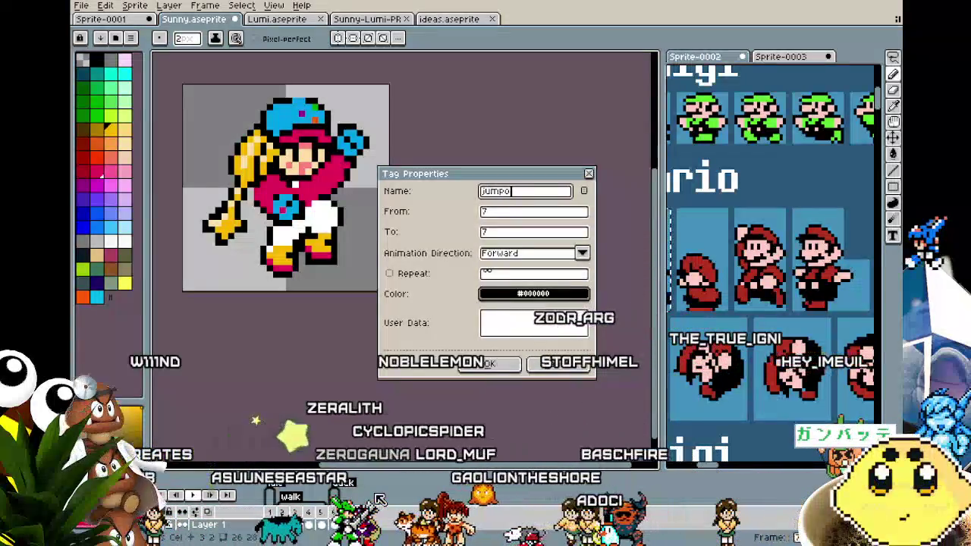
key(Return)
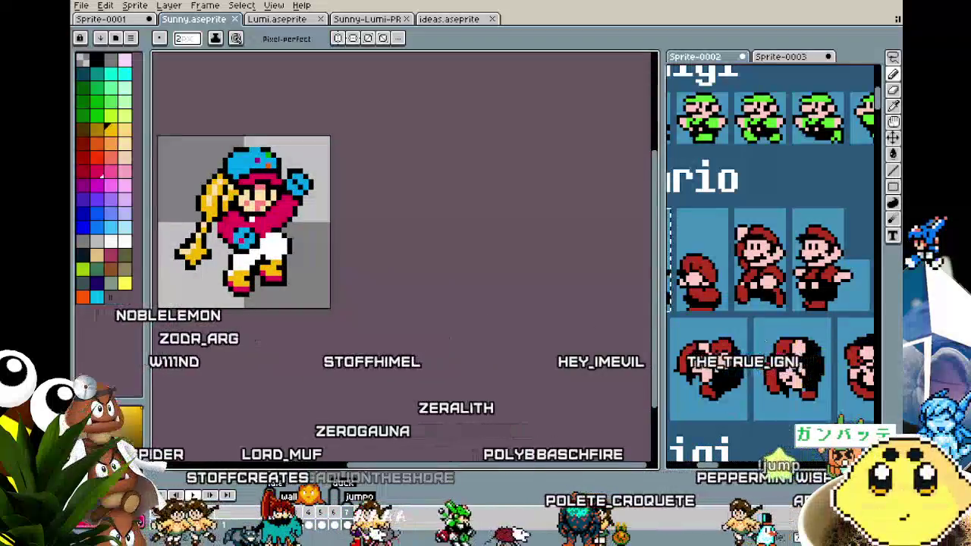
- Step to another animation frame and pan the sprite view to centre it
drag(712, 472, 719, 471)
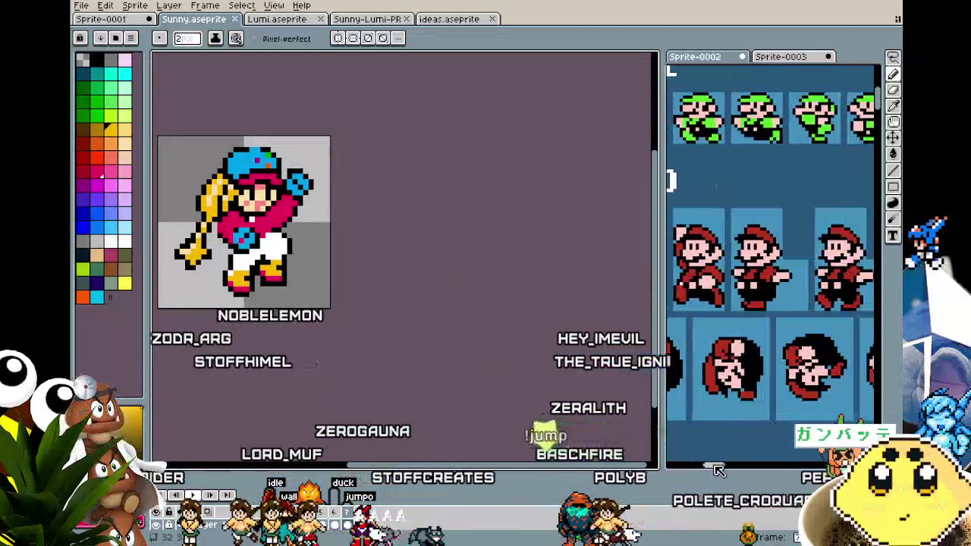
drag(426, 439, 447, 443)
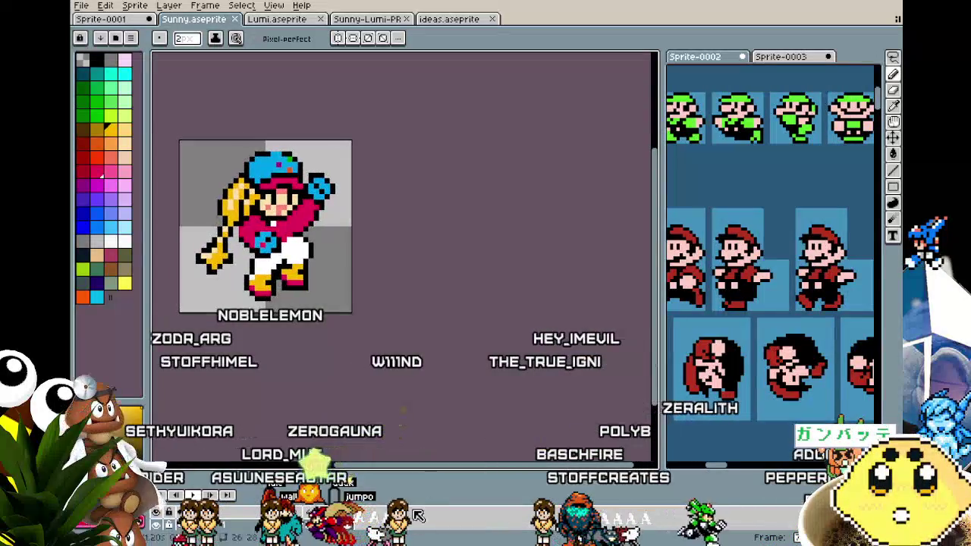
key(Right)
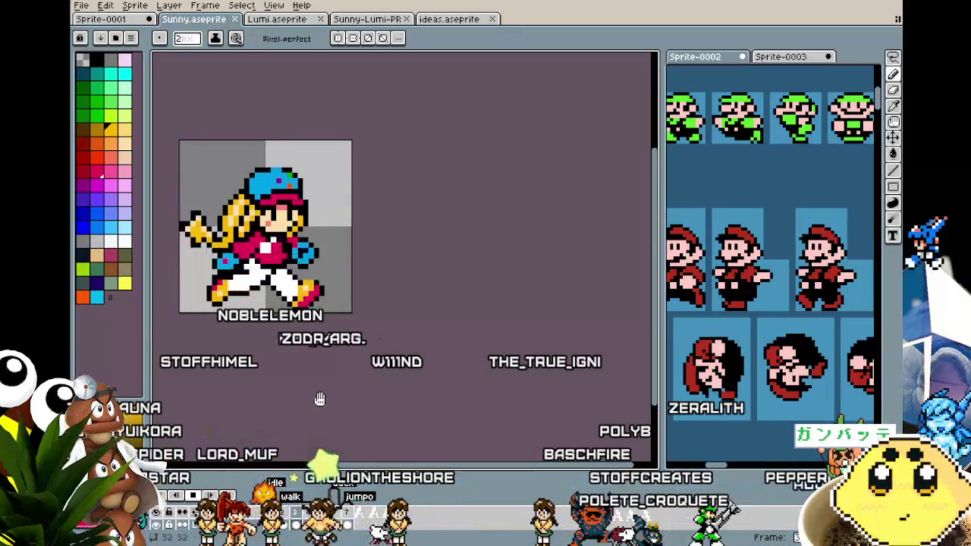
drag(321, 371, 360, 369)
scroll(324, 362, up, 1)
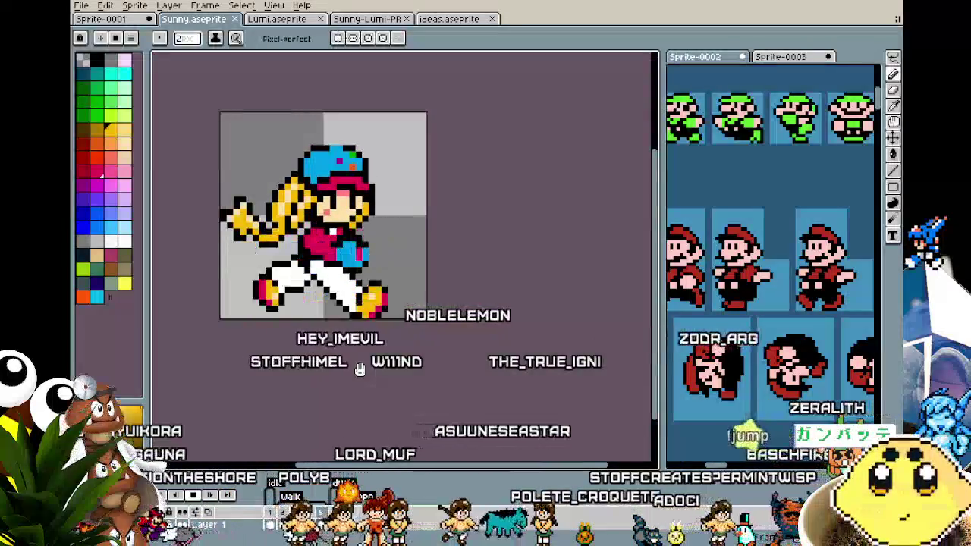
drag(359, 370, 337, 373)
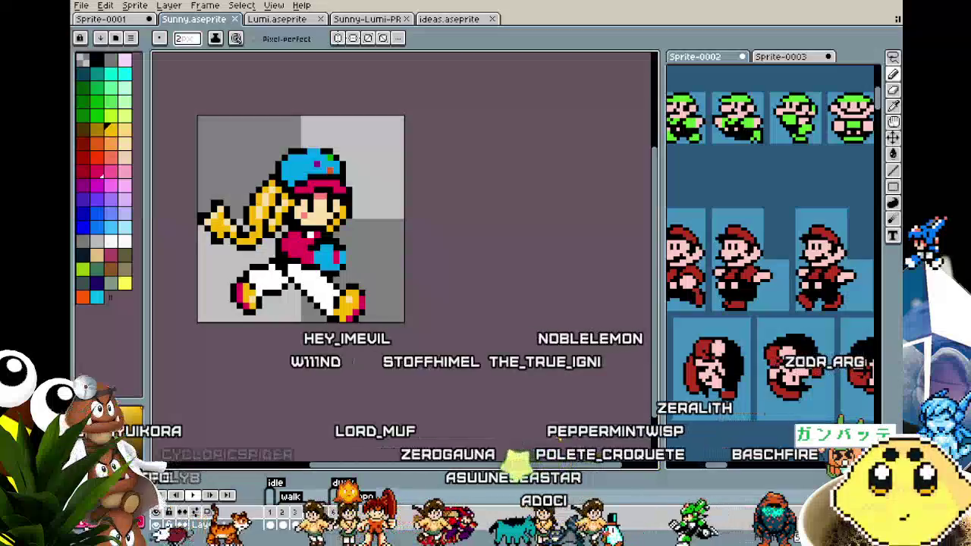
- Review the idle frames, land on the running-pose frame and bring up its frame options
click(286, 514)
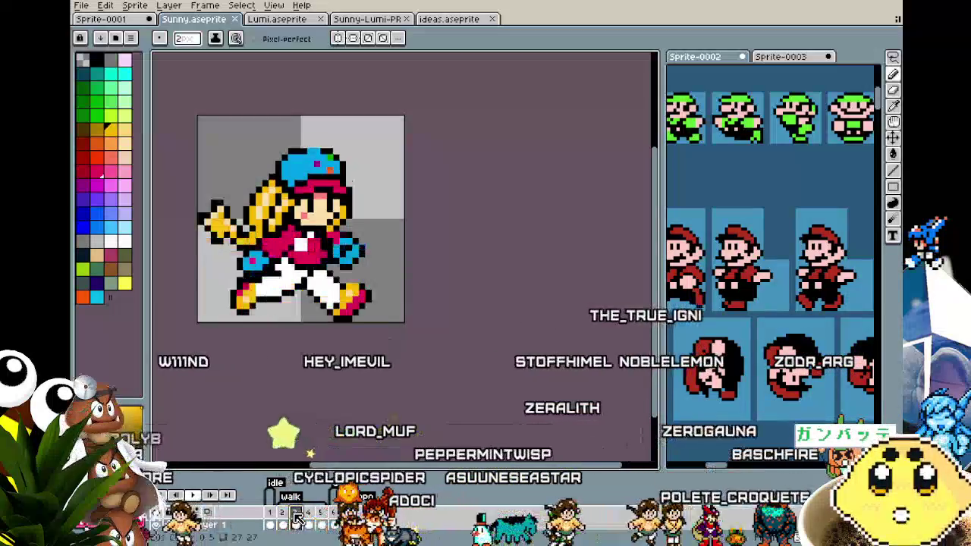
click(317, 516)
click(326, 516)
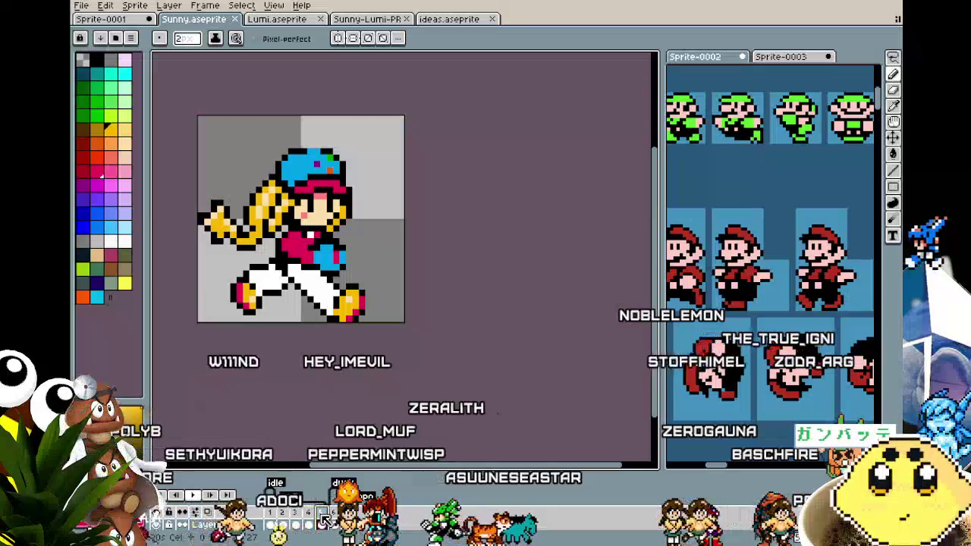
click(273, 516)
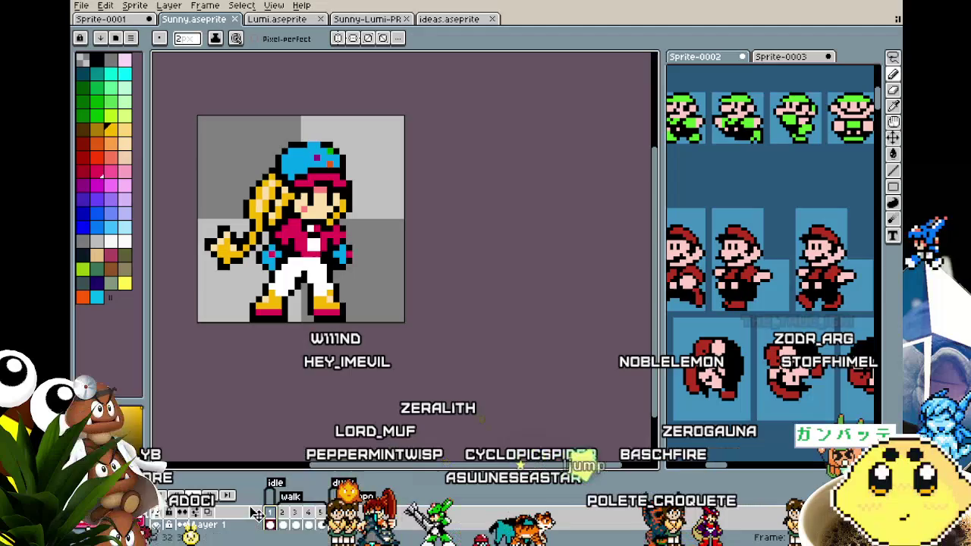
key(Right)
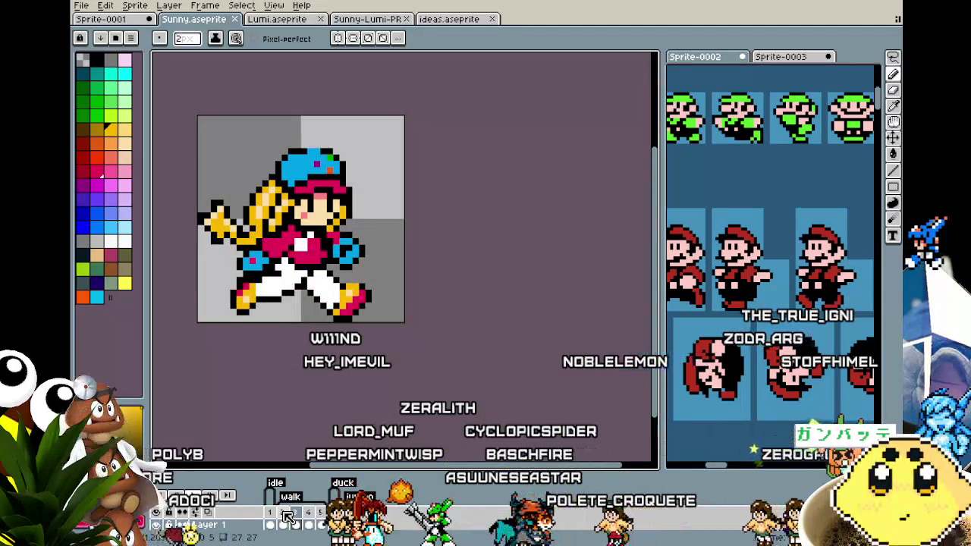
right_click(311, 522)
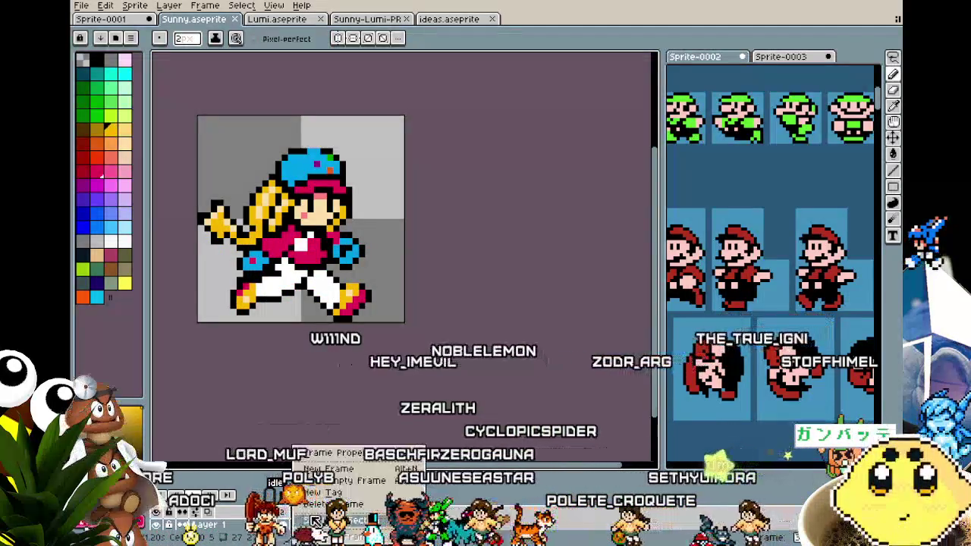
- Add a new tag named 'run' on frame 8, the running pose
click(328, 468)
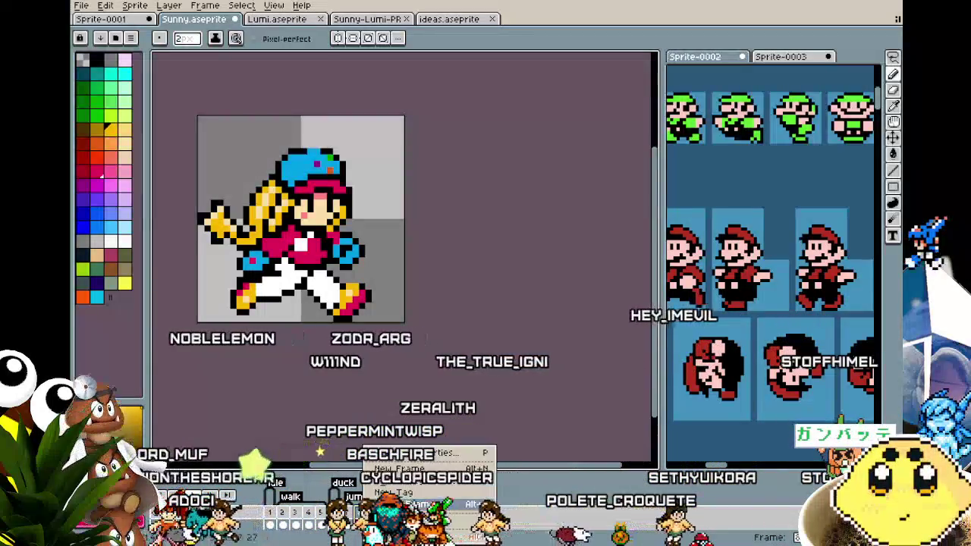
click(416, 495)
text(run)
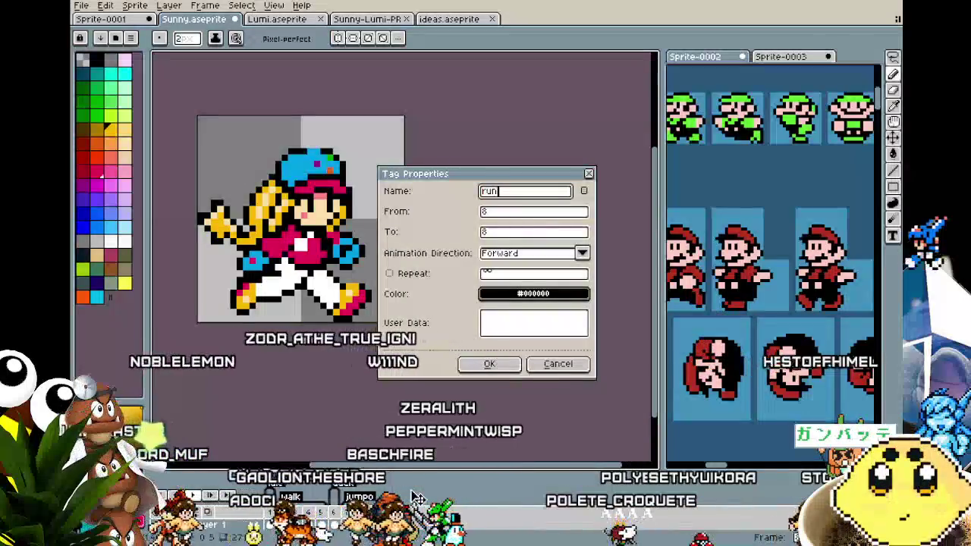
key(Return)
scroll(308, 297, up, 1)
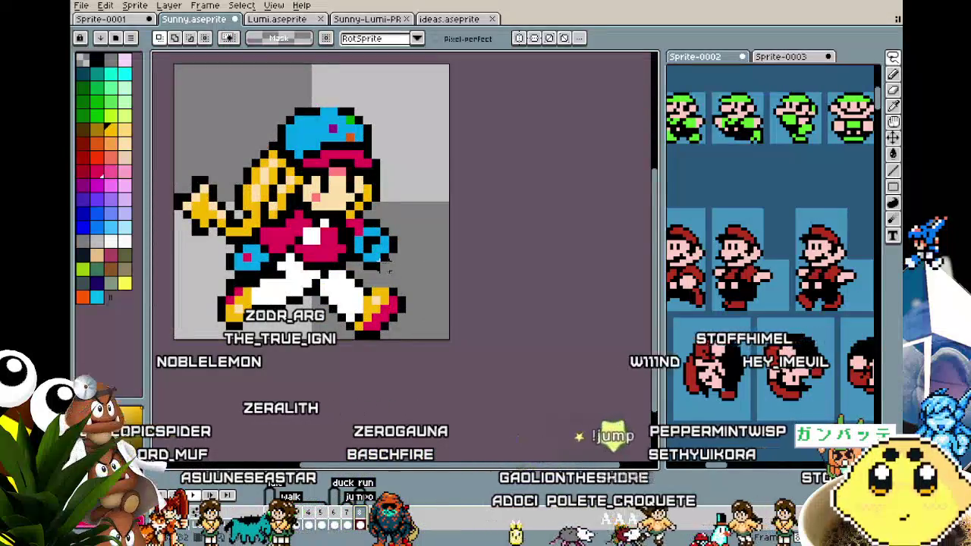
- Marquee-select the figure and shift it a few pixels to the right
drag(414, 254, 395, 256)
key(e)
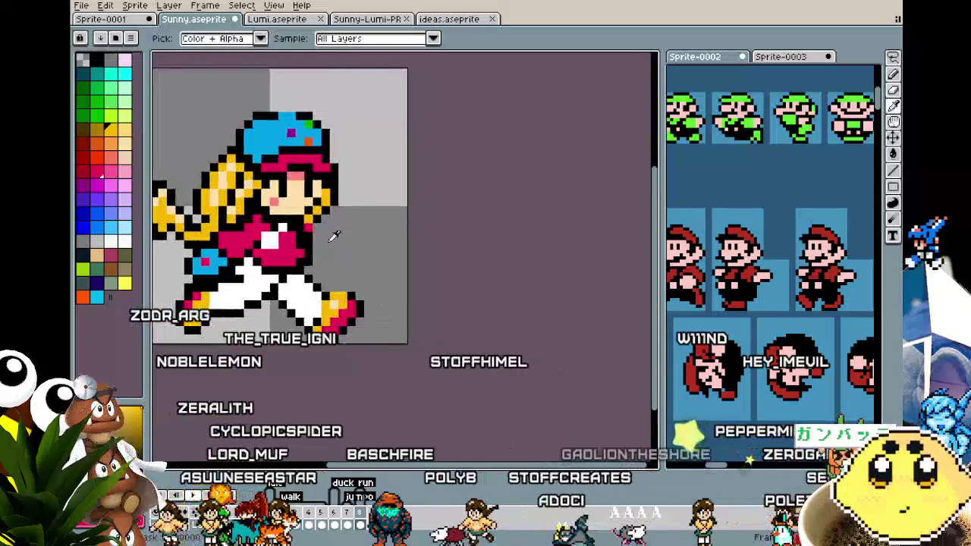
drag(334, 249, 379, 259)
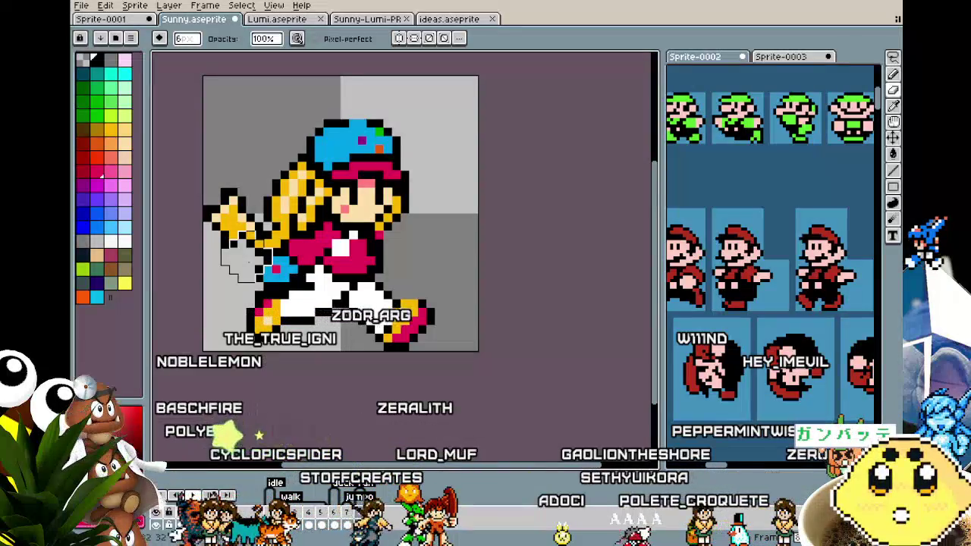
key(m)
drag(201, 75, 412, 351)
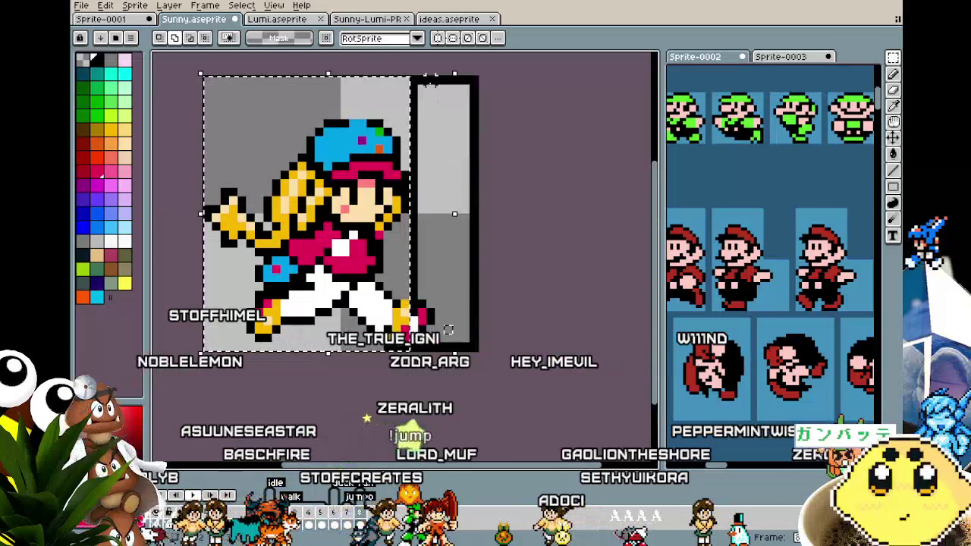
drag(448, 330, 473, 330)
key(ctrl+d)
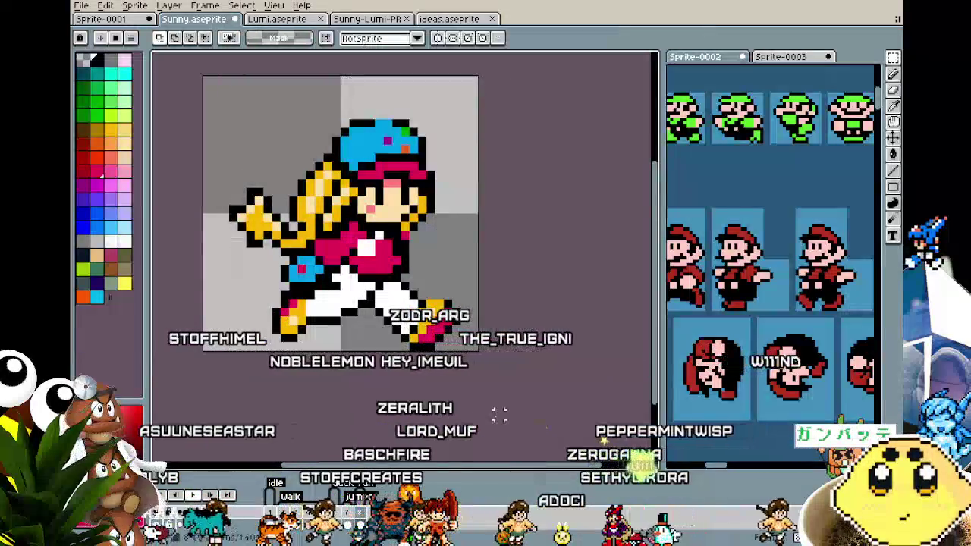
scroll(455, 341, right, 2)
scroll(380, 250, right, 1)
- Paint a pink sleeve right of the body and undo the stray pink stroke by the leg
key(i)
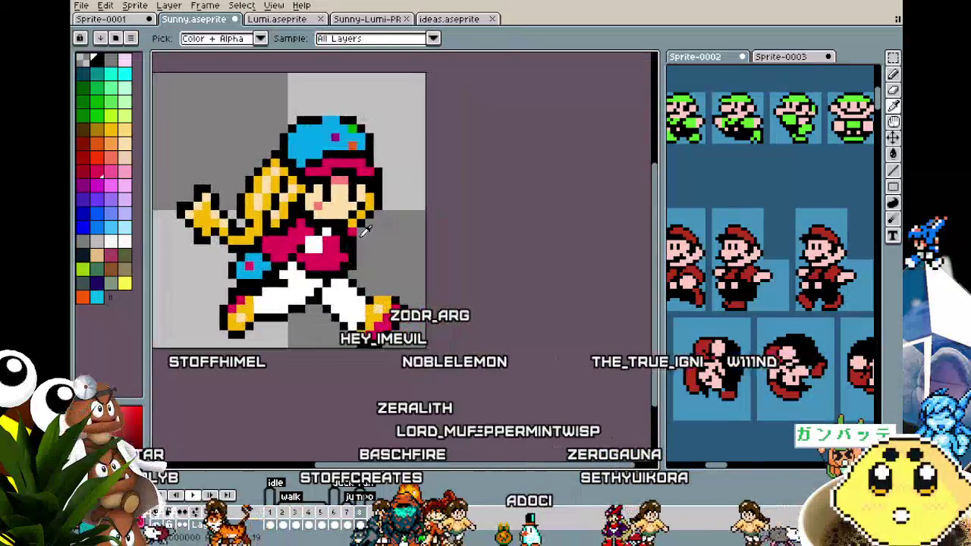
key(m)
key(b)
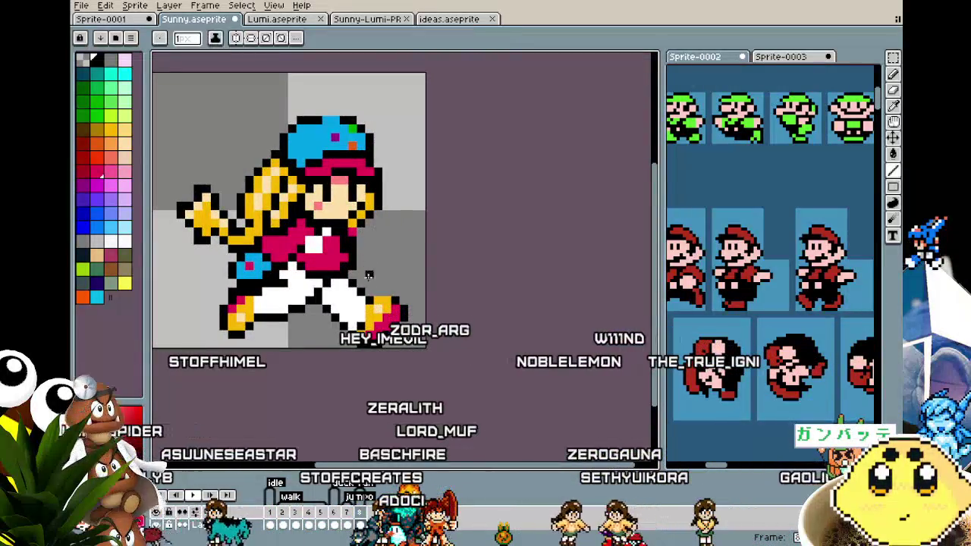
key(w)
click(394, 258)
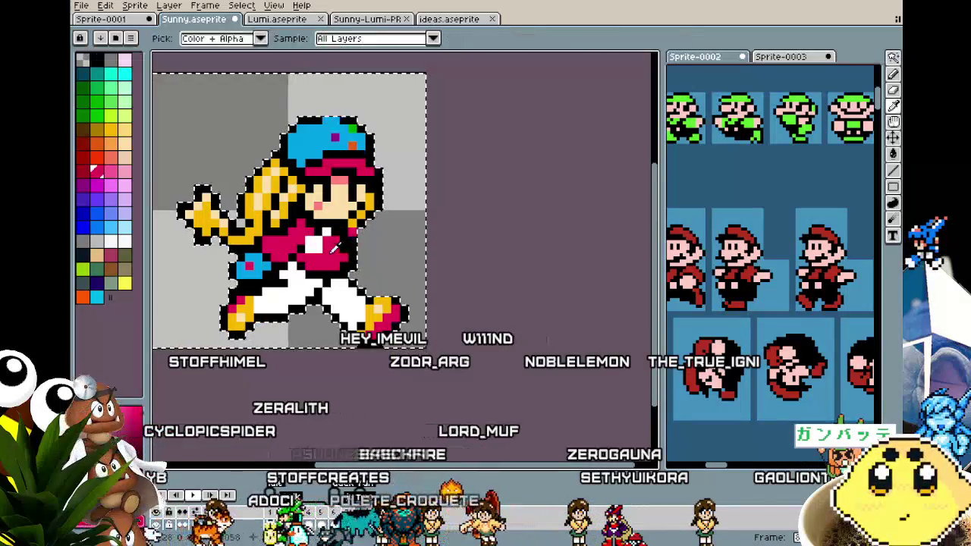
key(b)
drag(361, 236, 406, 223)
mouse_move(243, 299)
mouse_down()
mouse_move(259, 304)
mouse_move(243, 283)
mouse_up()
key(ctrl+d)
key(ctrl+z)
key(v)
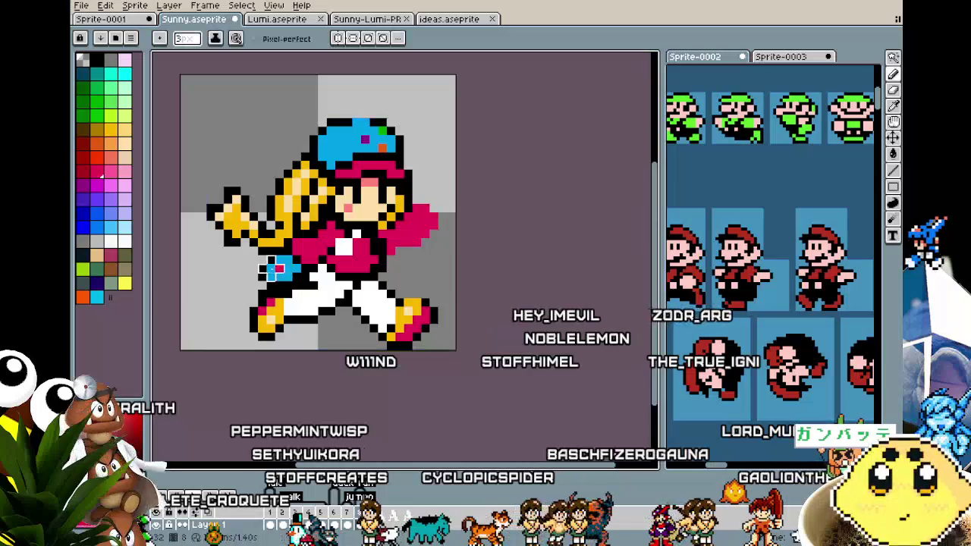
key(b)
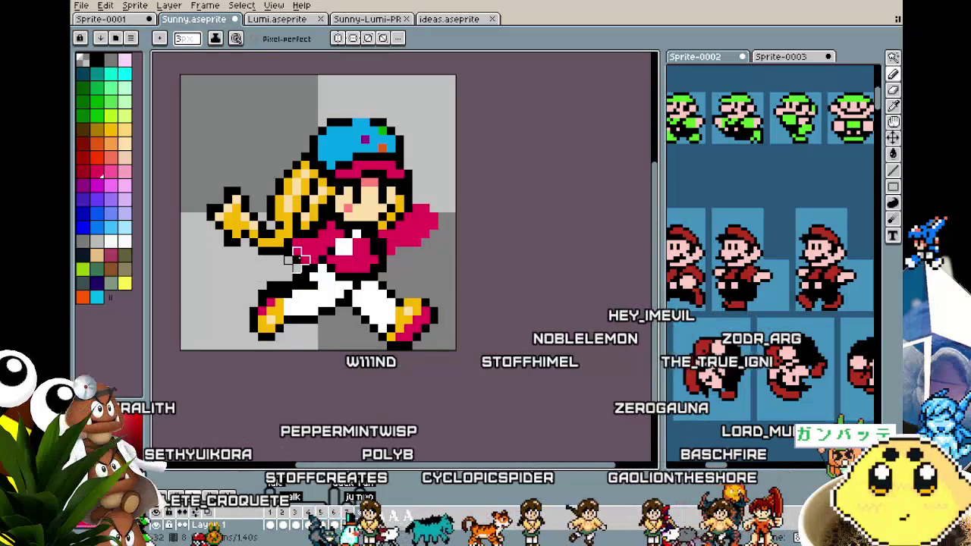
- Sample colours from the sprite, ending on the cap's blue
key(i)
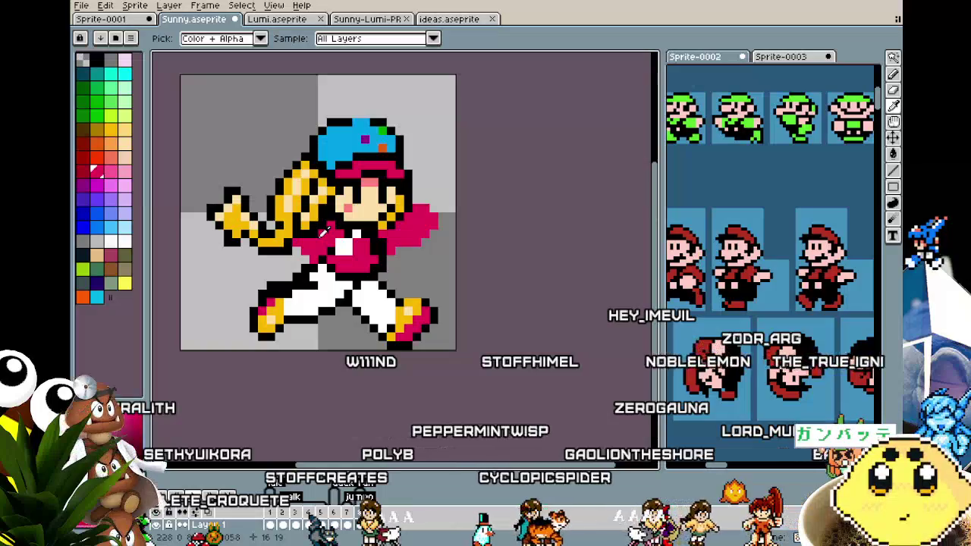
key(b)
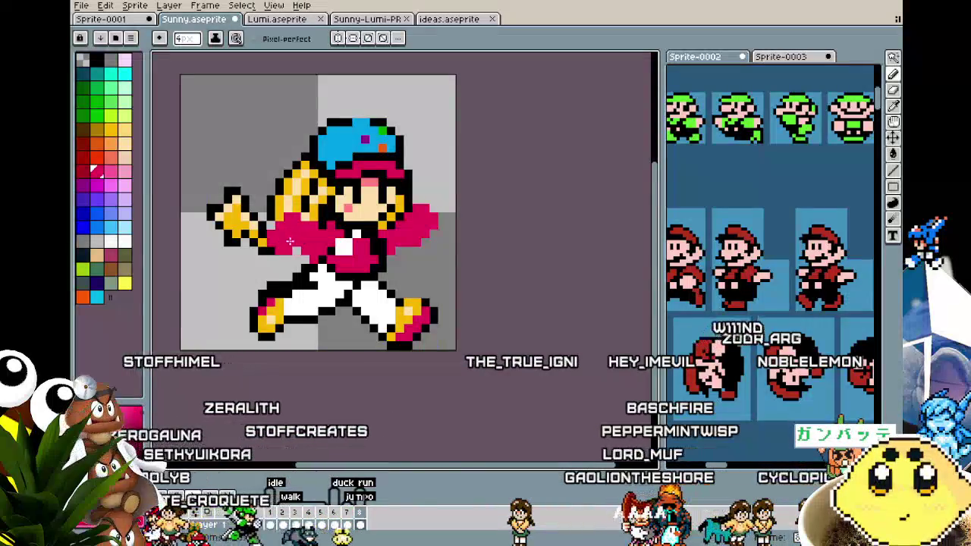
alt+click(292, 230)
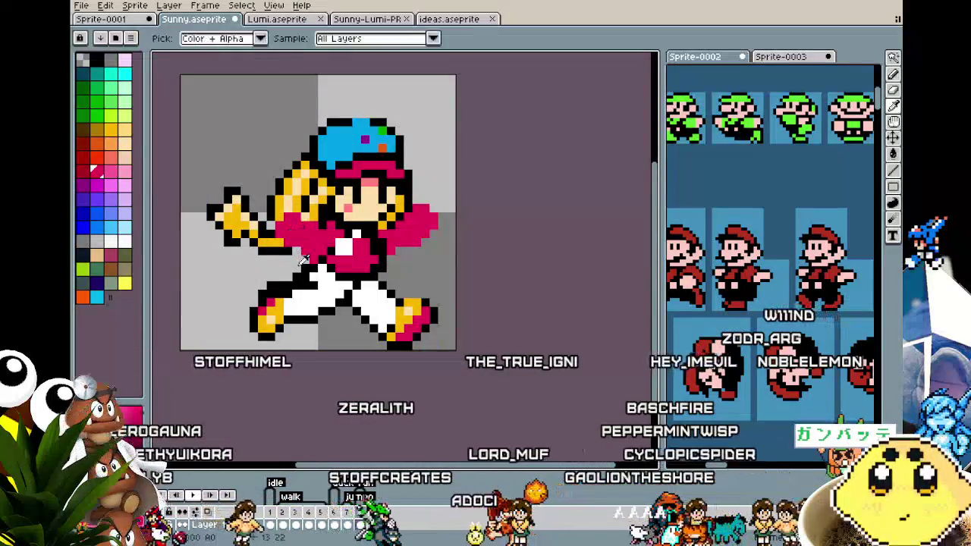
alt+click(325, 258)
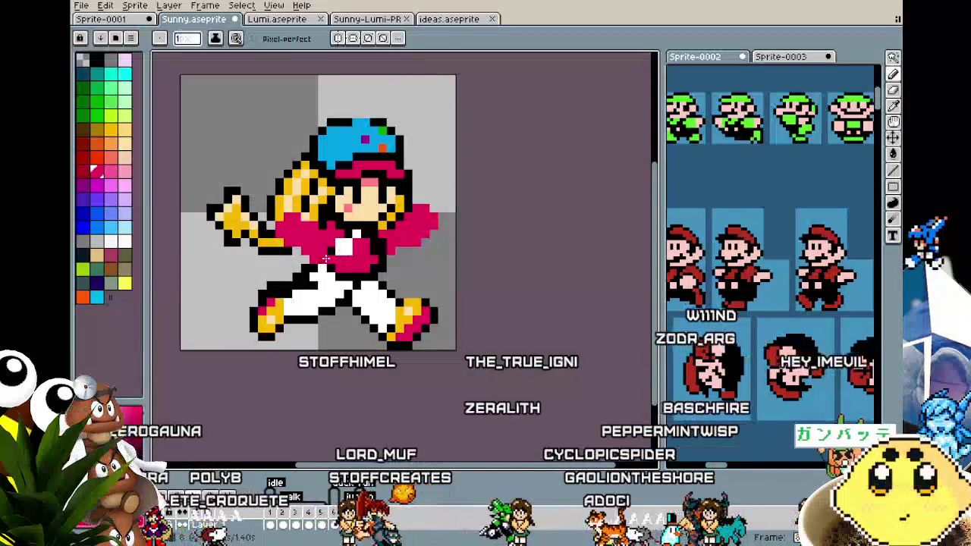
alt+click(322, 244)
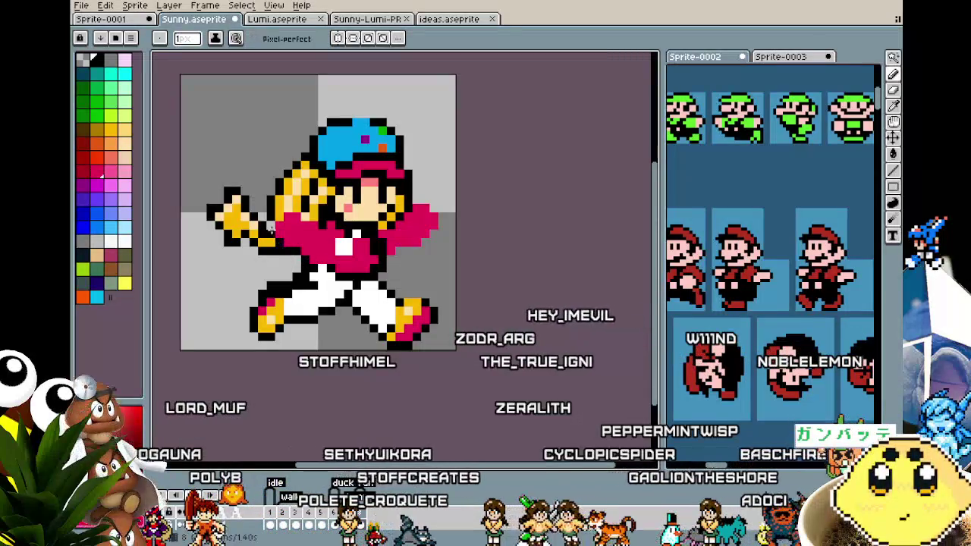
alt+click(381, 227)
alt+click(366, 135)
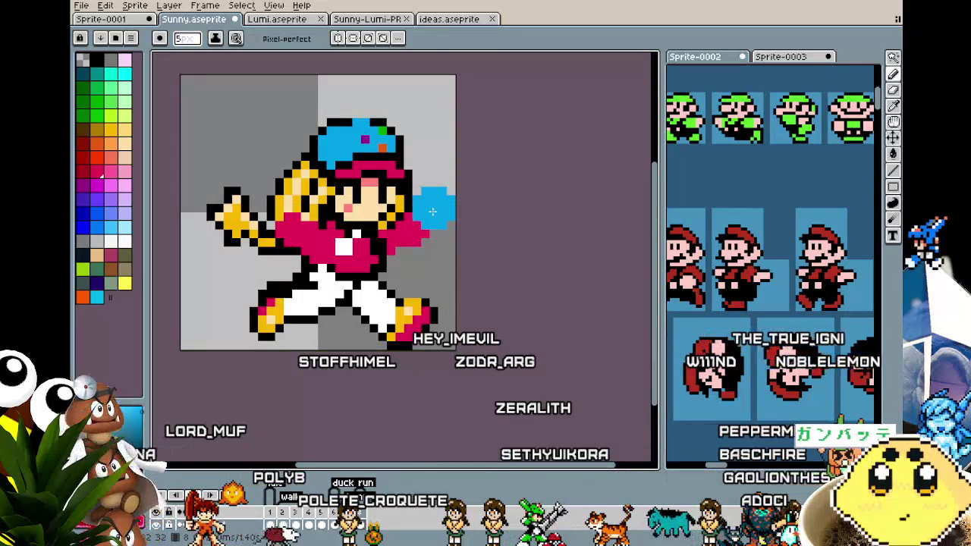
- Paint a blue fist on the left arm, undo the foot blob, then pick black and pink
click(280, 228)
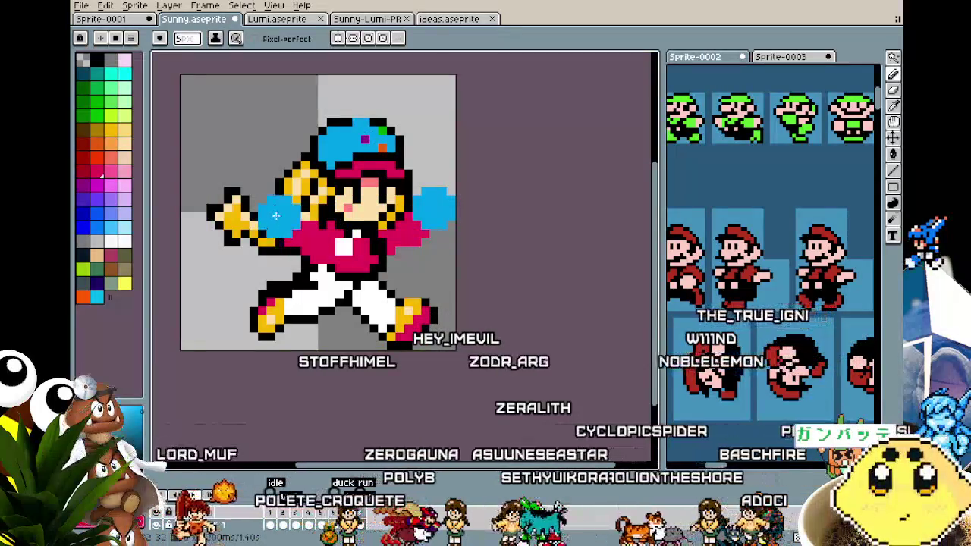
click(289, 306)
key(ctrl+z)
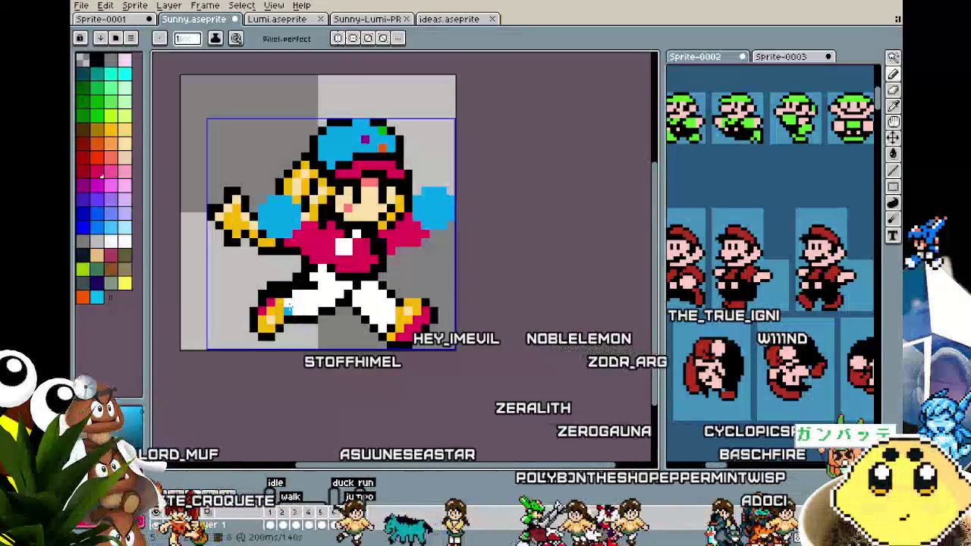
key(alt)
alt+click(313, 196)
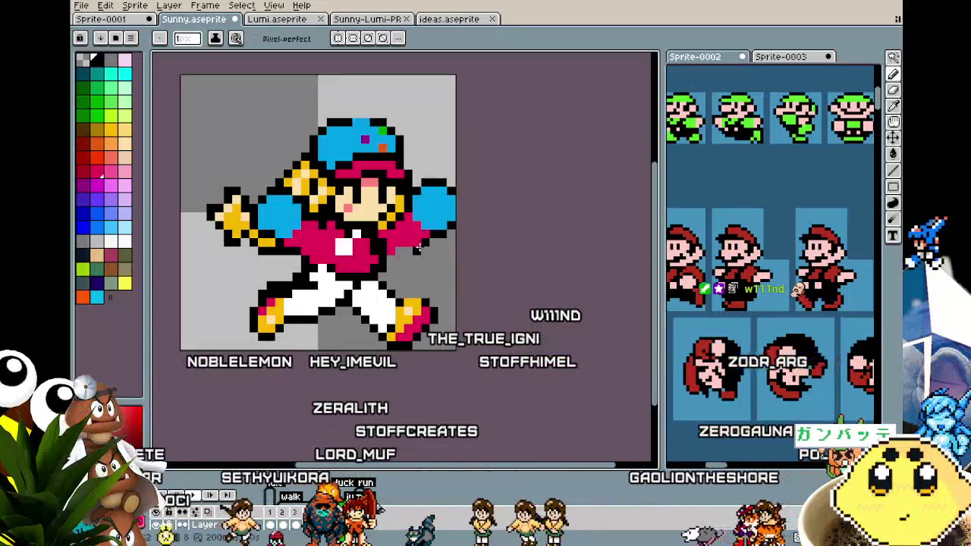
alt+click(372, 250)
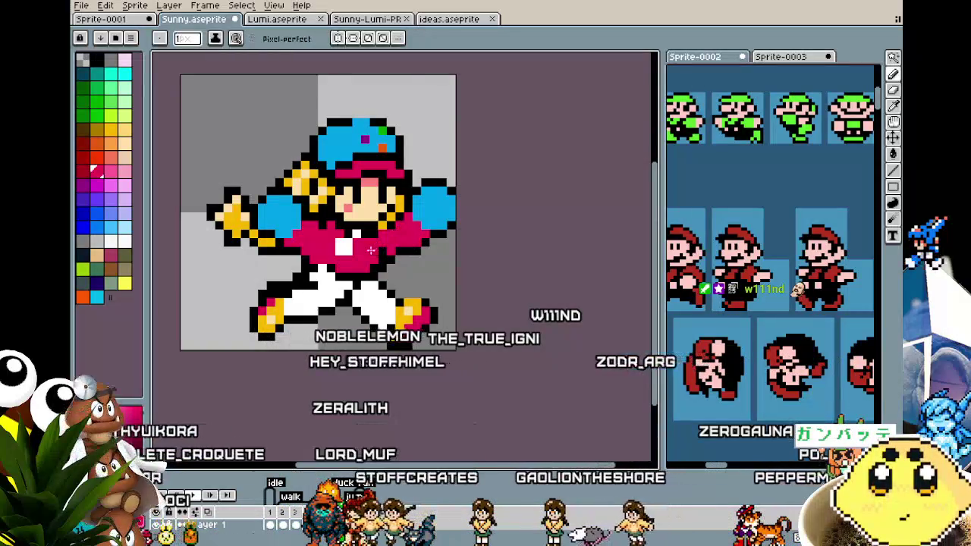
- Undo the pink on the right hand and repaint pink pixels onto the right glove
drag(324, 269, 308, 268)
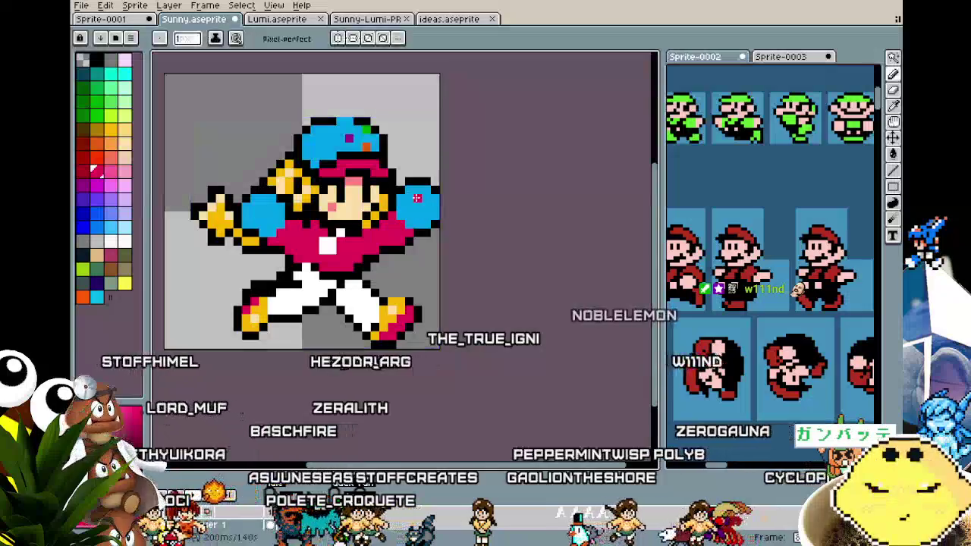
key(ctrl)
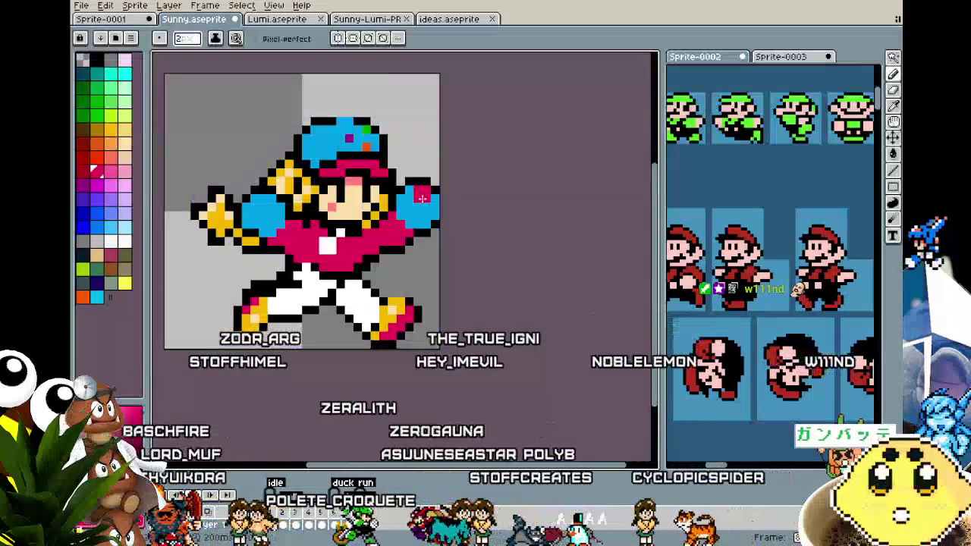
key(ctrl+z)
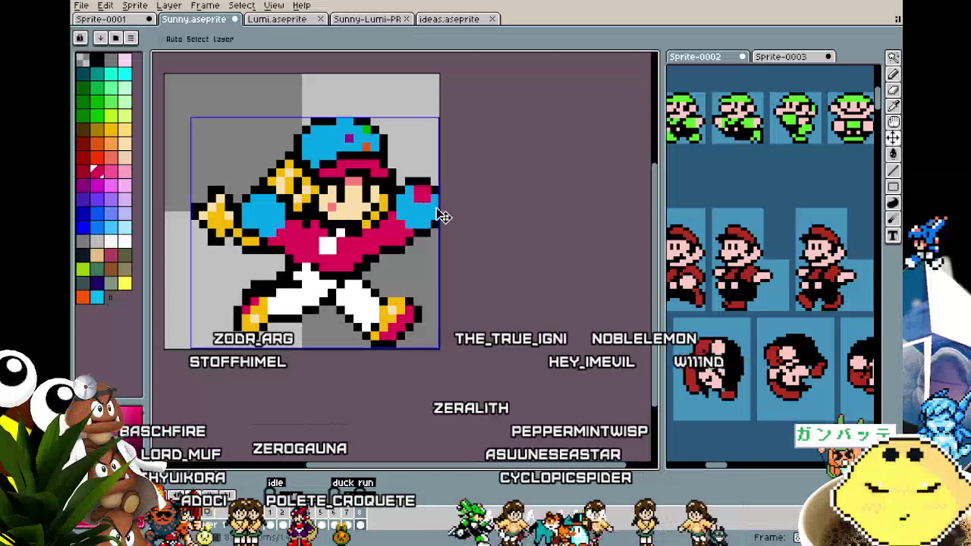
key(ctrl)
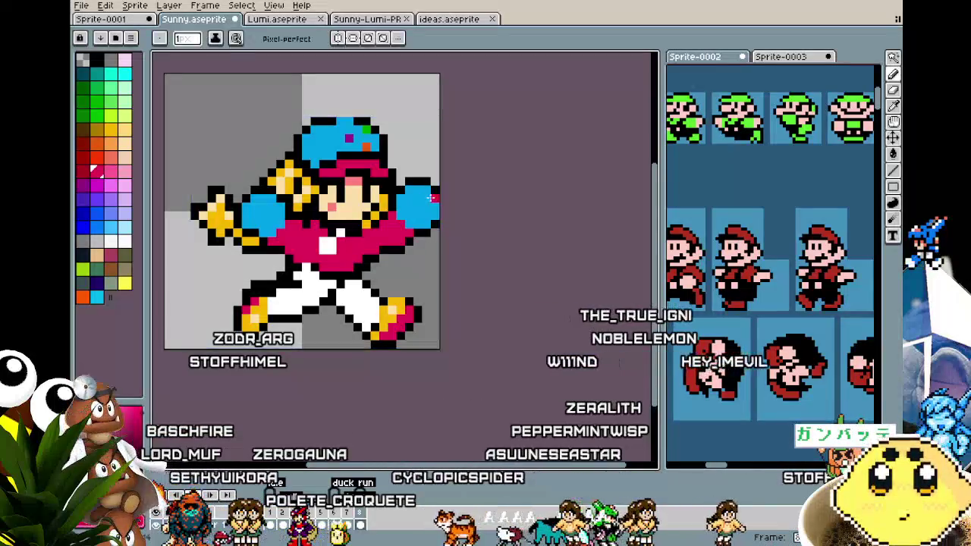
drag(427, 198, 418, 190)
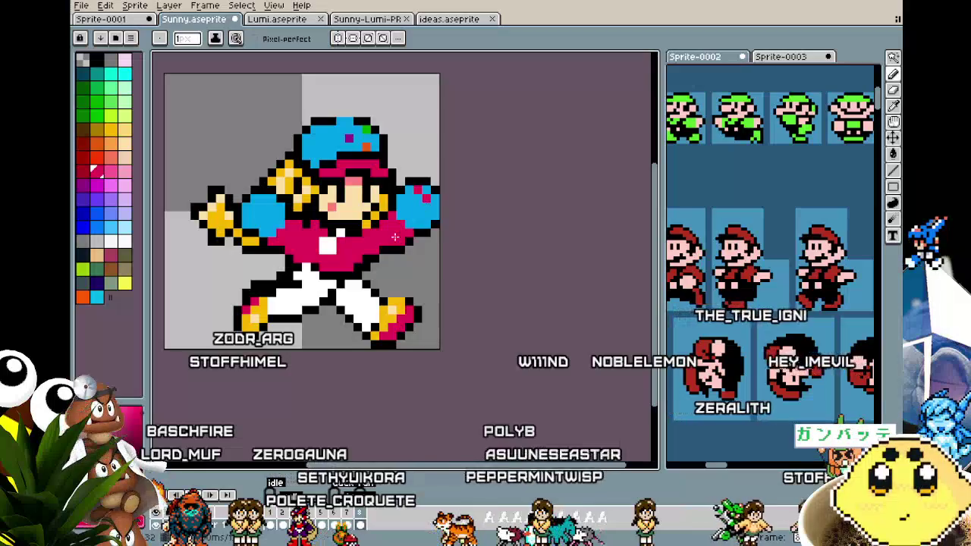
scroll(263, 225, down, 1)
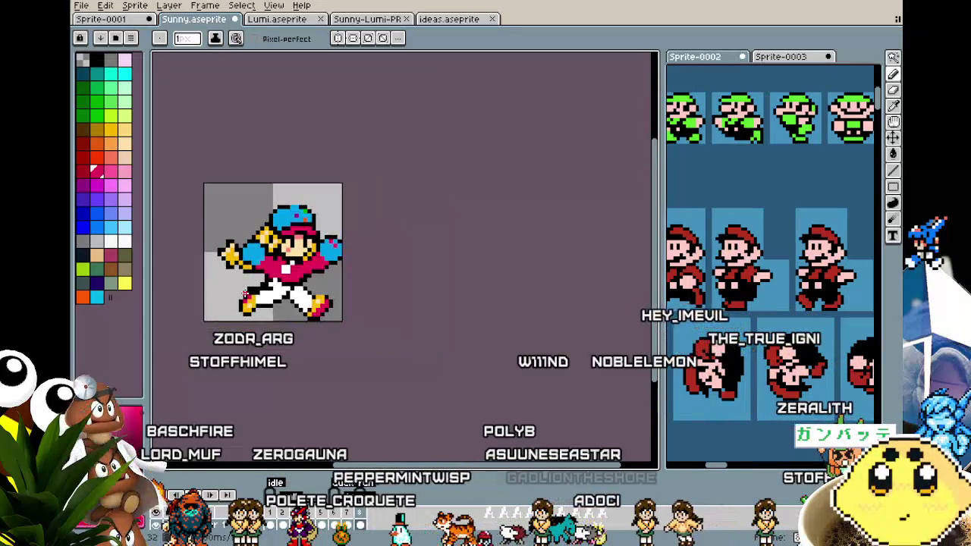
scroll(265, 216, up, 1)
- Zoom in, Alt-pick the red, and add a pink pixel where the hair meets the sleeve
key(alt)
scroll(269, 209, up, 1)
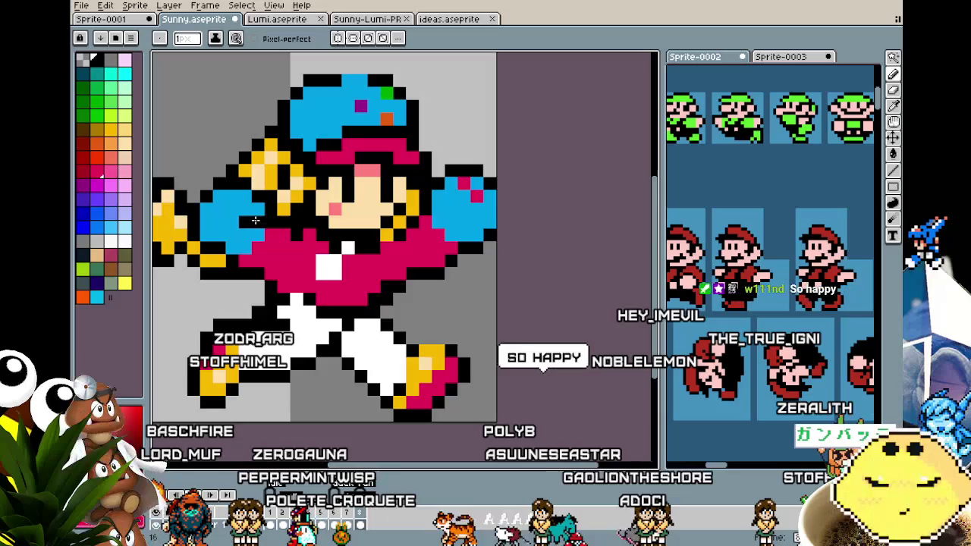
scroll(255, 220, down, 3)
scroll(216, 265, up, 1)
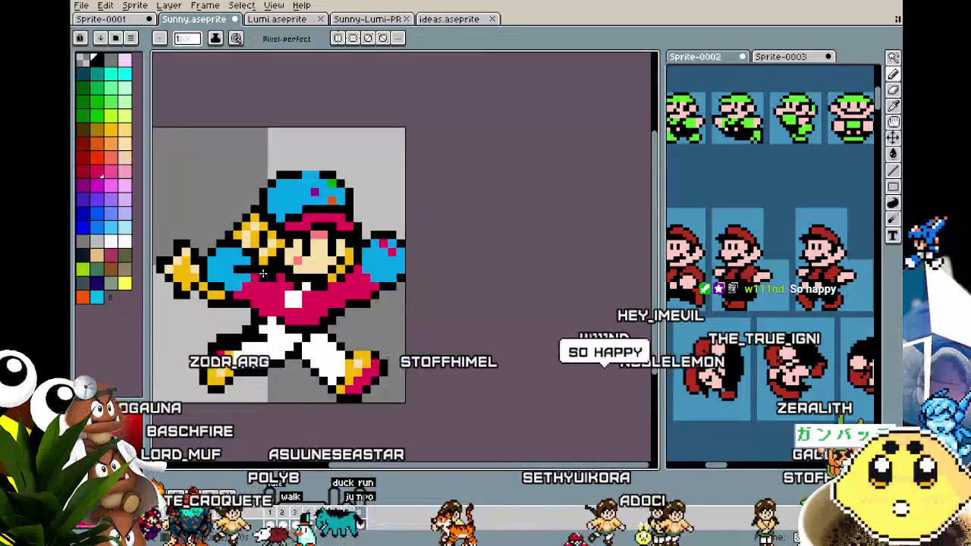
key(alt)
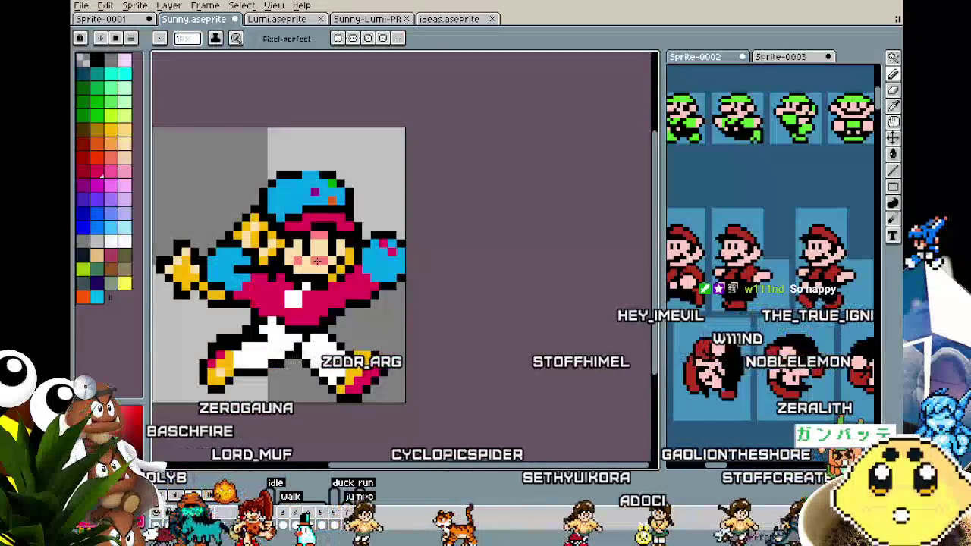
scroll(288, 311, down, 1)
scroll(258, 349, down, 1)
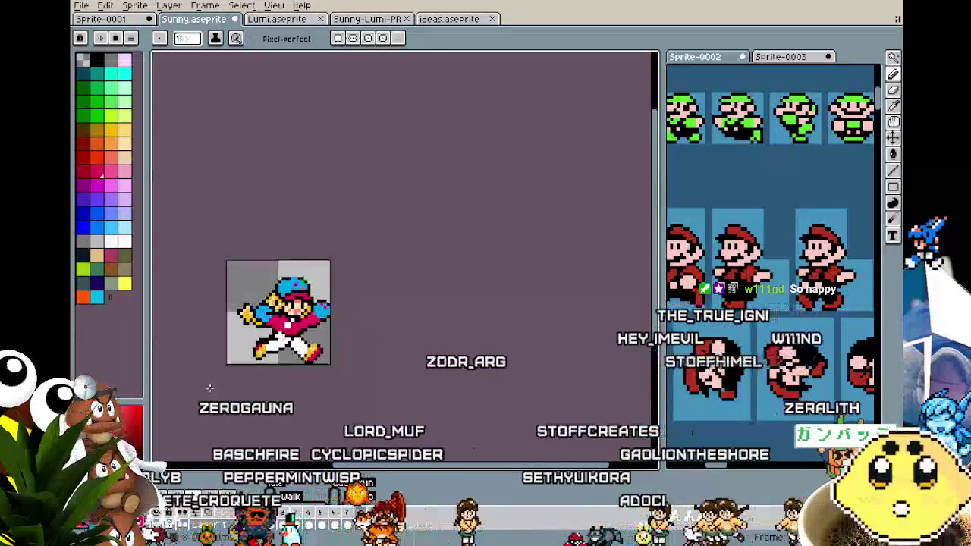
scroll(248, 373, up, 1)
scroll(248, 372, up, 1)
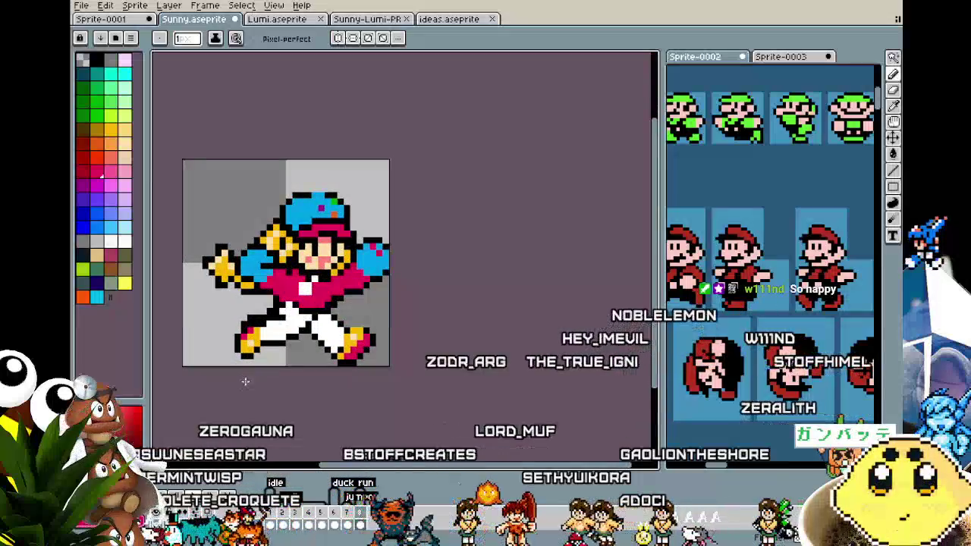
scroll(282, 349, up, 1)
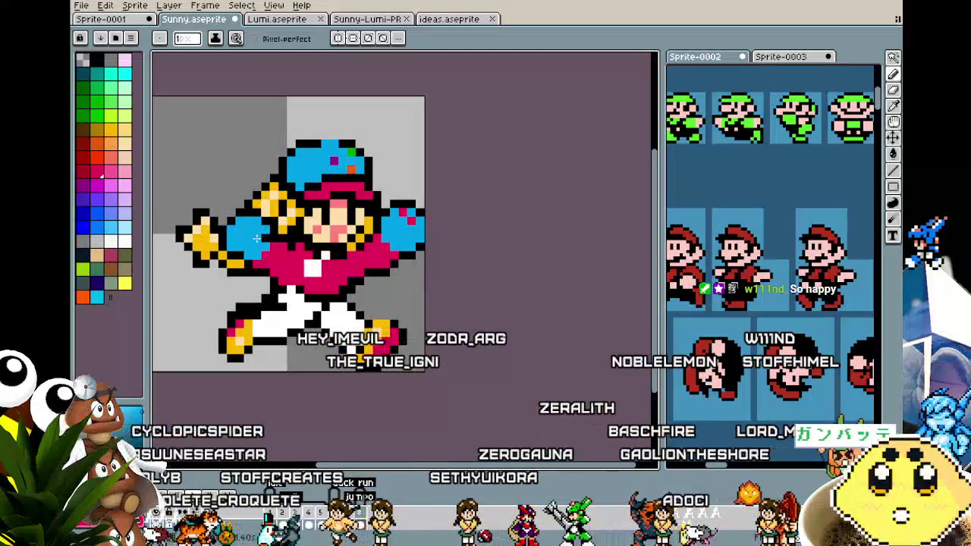
key(alt)
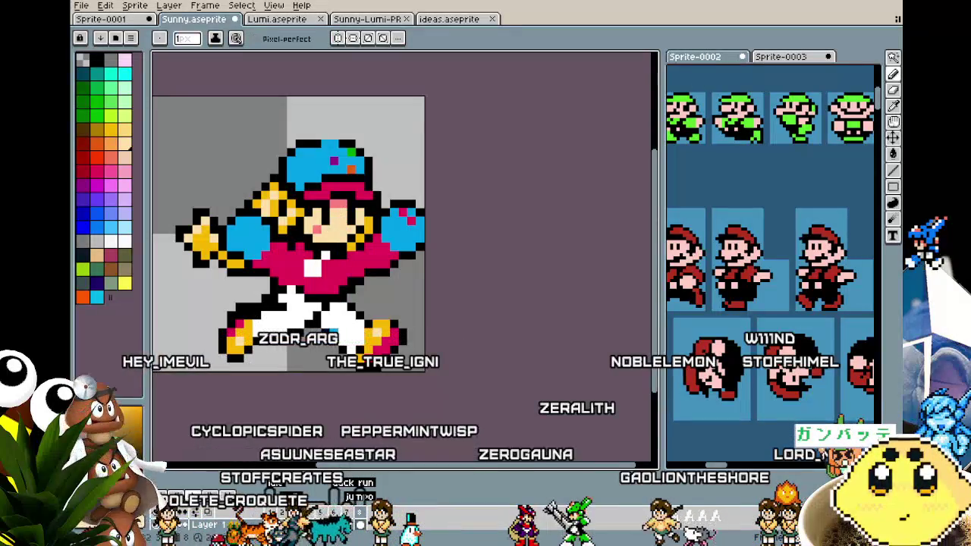
scroll(334, 333, down, 1)
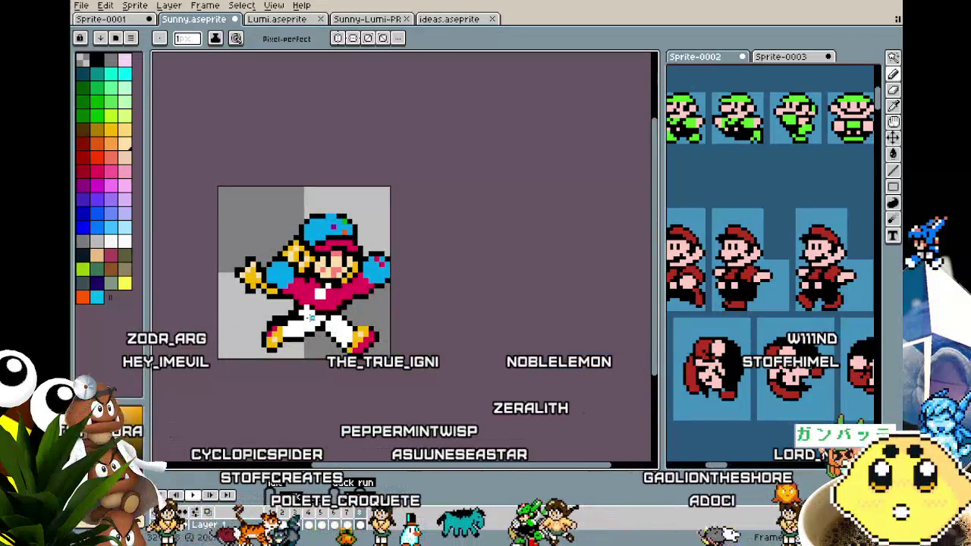
scroll(308, 318, up, 1)
scroll(308, 318, up, 1)
scroll(309, 318, up, 1)
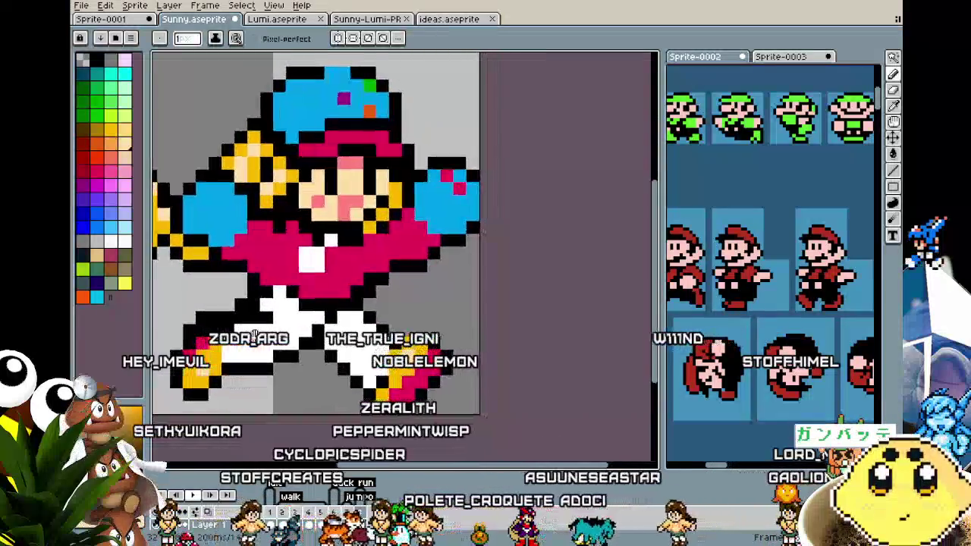
scroll(311, 317, up, 1)
scroll(286, 275, down, 2)
scroll(285, 275, up, 2)
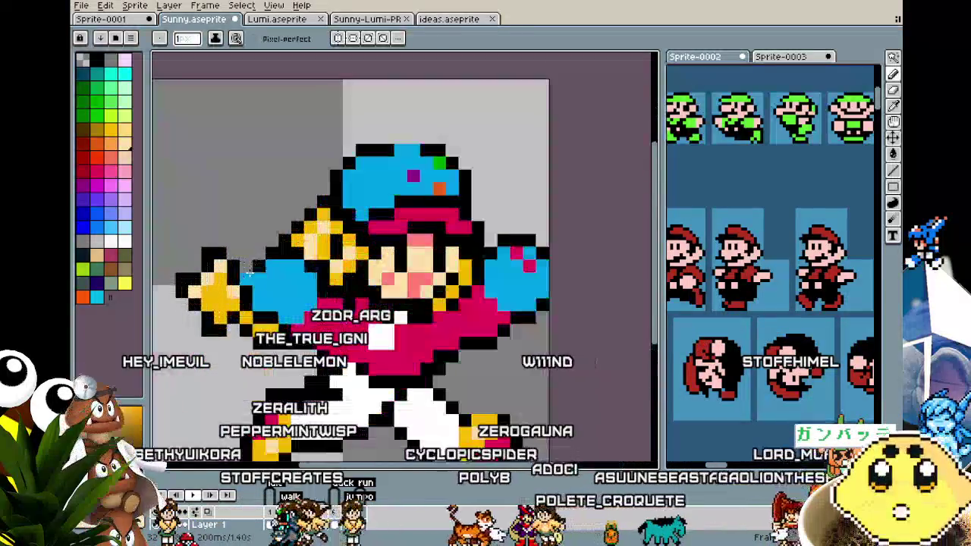
key(alt)
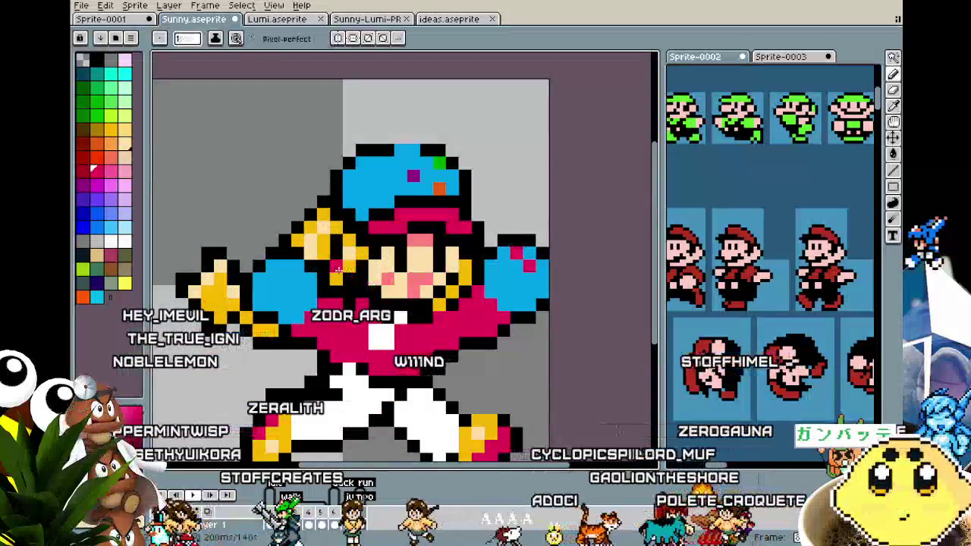
click(279, 256)
- Return to the pencil and recentre the zoomed view on the sprite
scroll(278, 265, down, 2)
scroll(278, 288, up, 1)
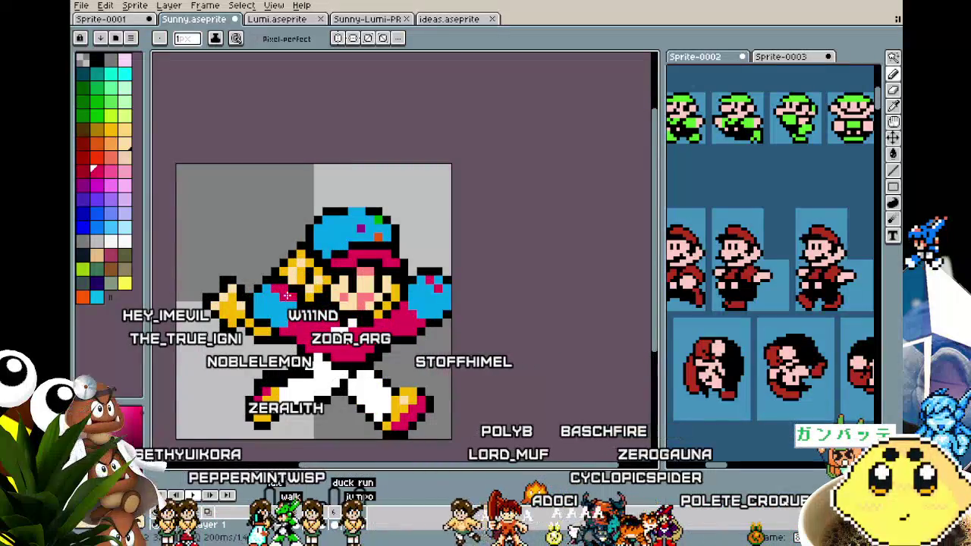
scroll(274, 347, down, 3)
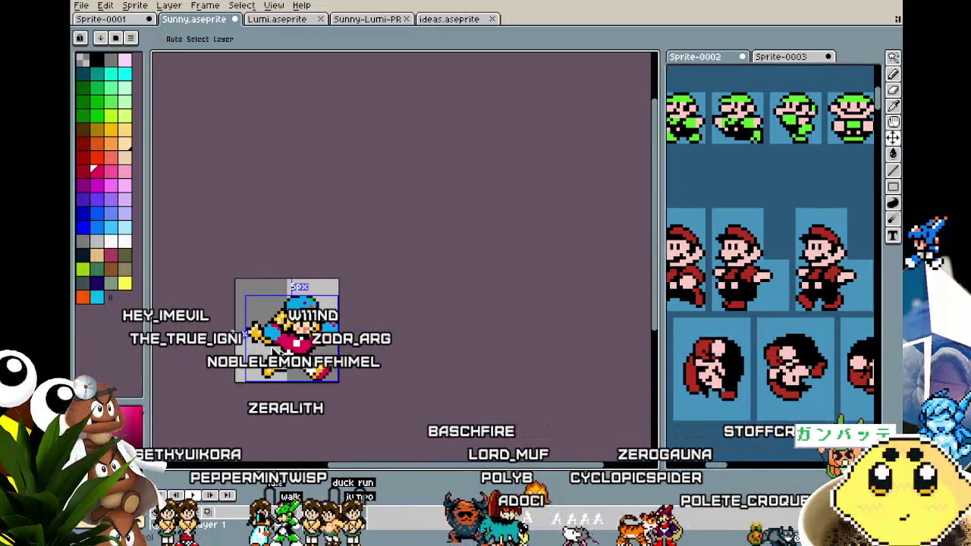
key(b)
scroll(265, 343, up, 1)
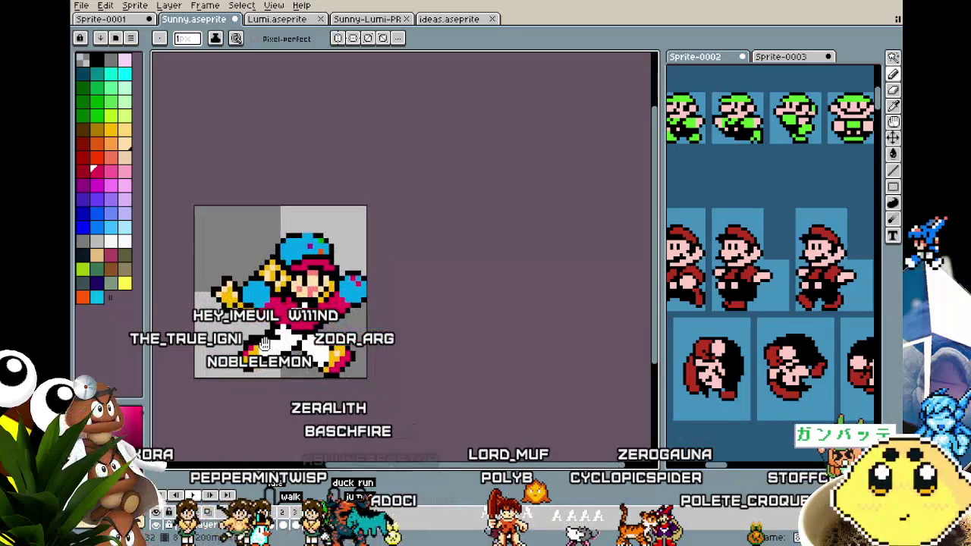
drag(275, 381, 288, 360)
scroll(289, 360, up, 1)
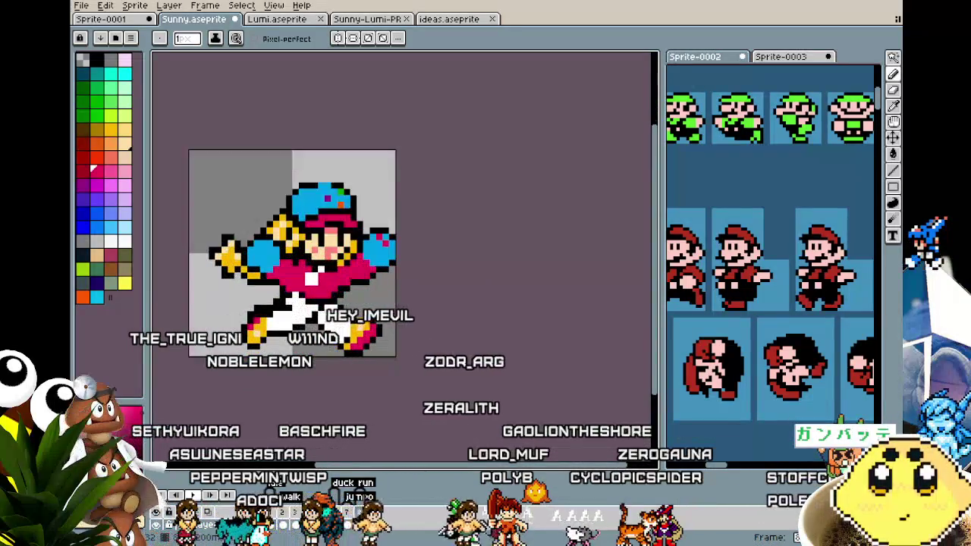
scroll(288, 360, up, 1)
- Add a new frame from the current pose and erase the lower-left leg and boot
key(e)
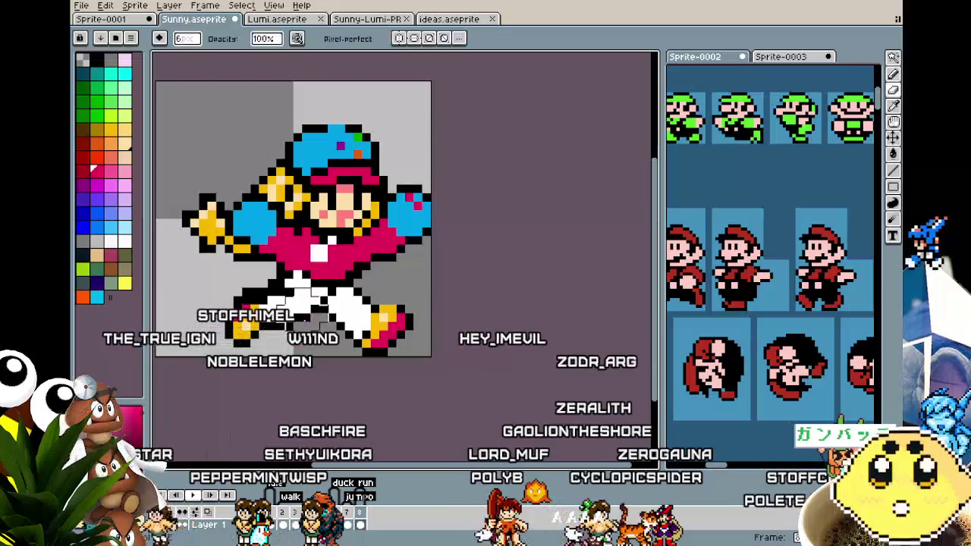
right_click(372, 519)
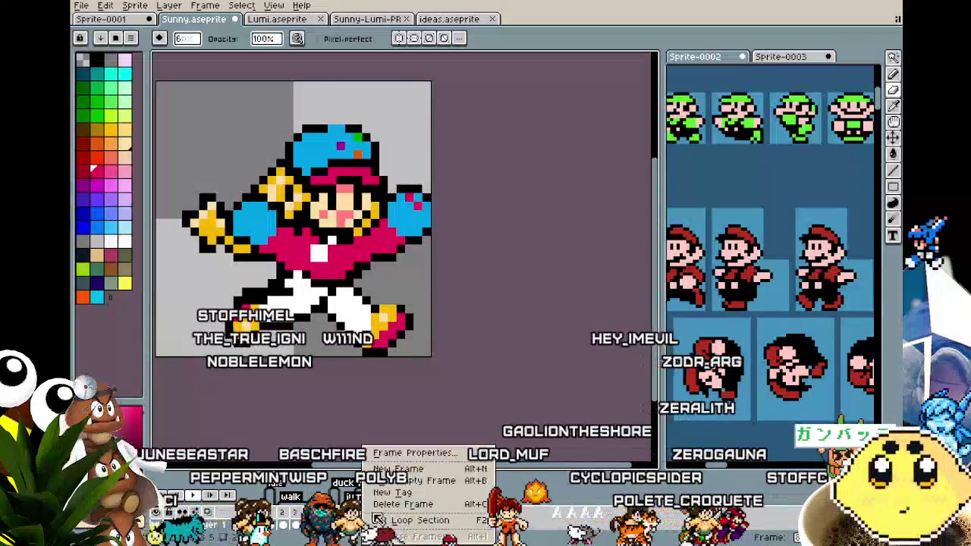
click(409, 470)
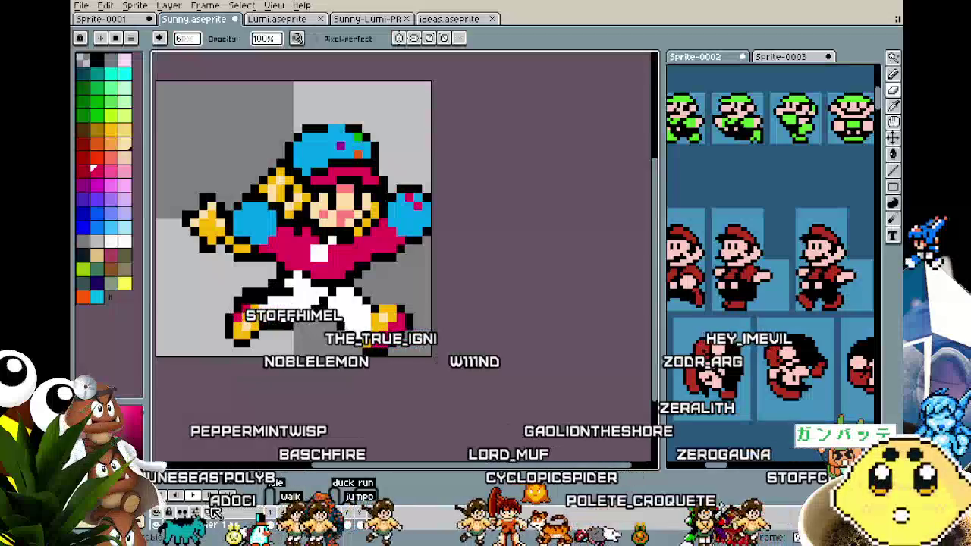
mouse_move(304, 300)
mouse_down()
mouse_move(243, 323)
mouse_move(277, 337)
mouse_up()
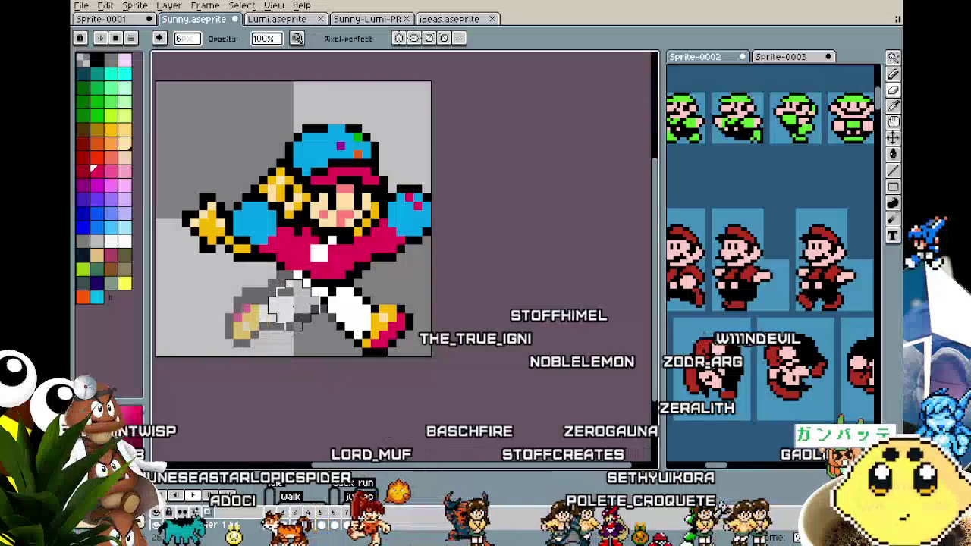
- Redraw the black diagonal outline of the left leg, retrying until the angle looks right
scroll(292, 319, down, 1)
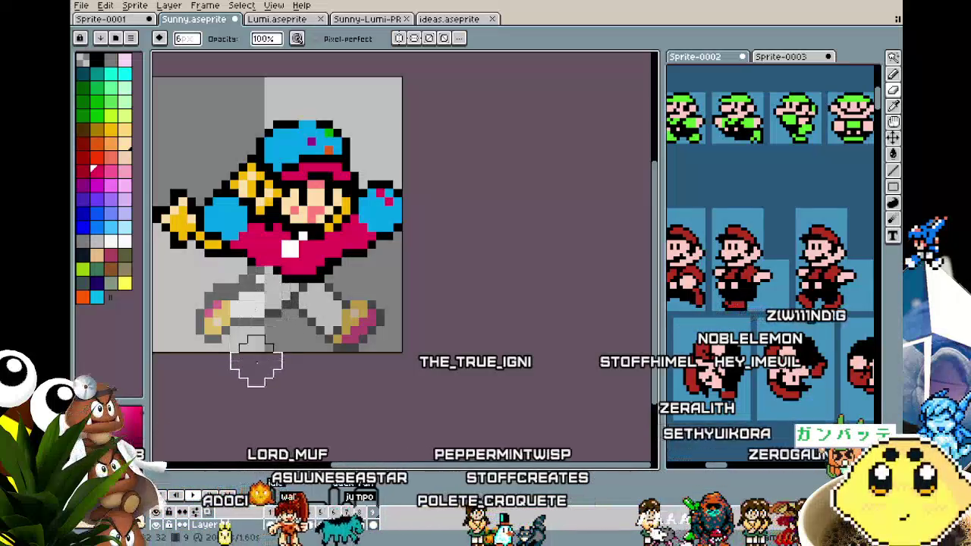
drag(257, 364, 283, 364)
key(m)
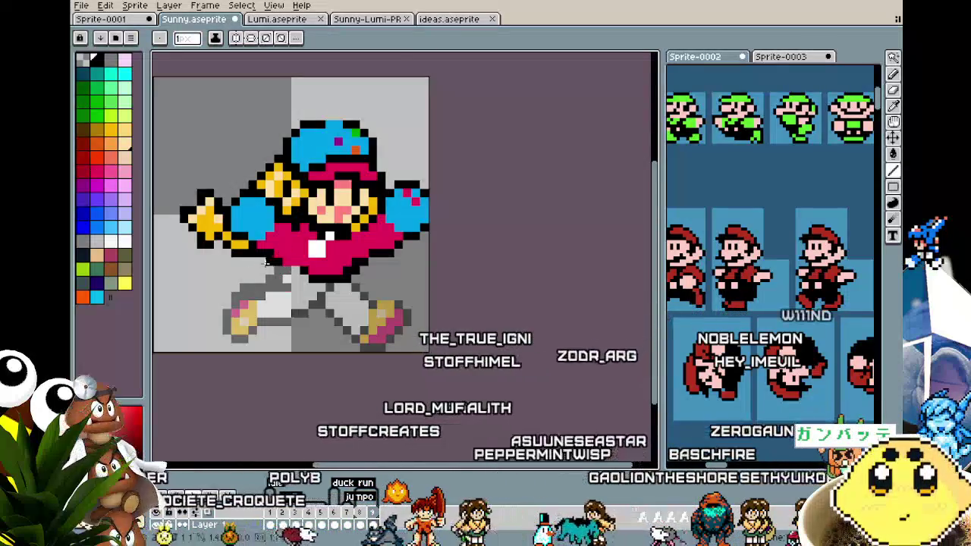
drag(267, 267, 230, 305)
drag(258, 271, 207, 303)
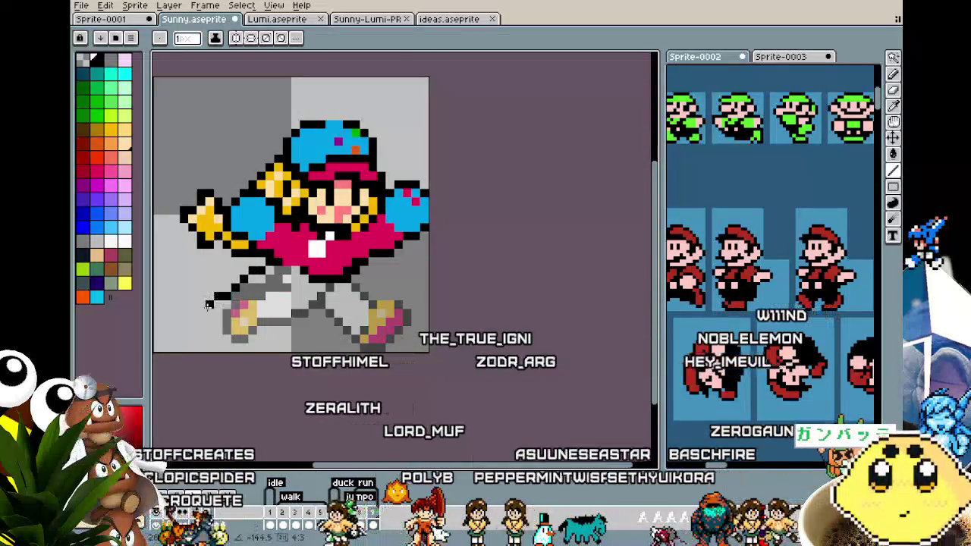
key(ctrl+z)
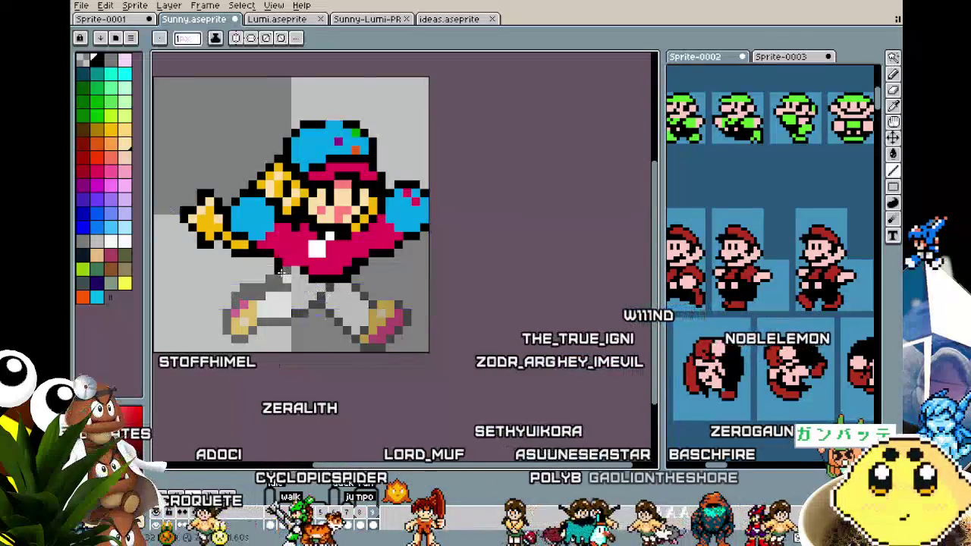
drag(296, 286, 226, 296)
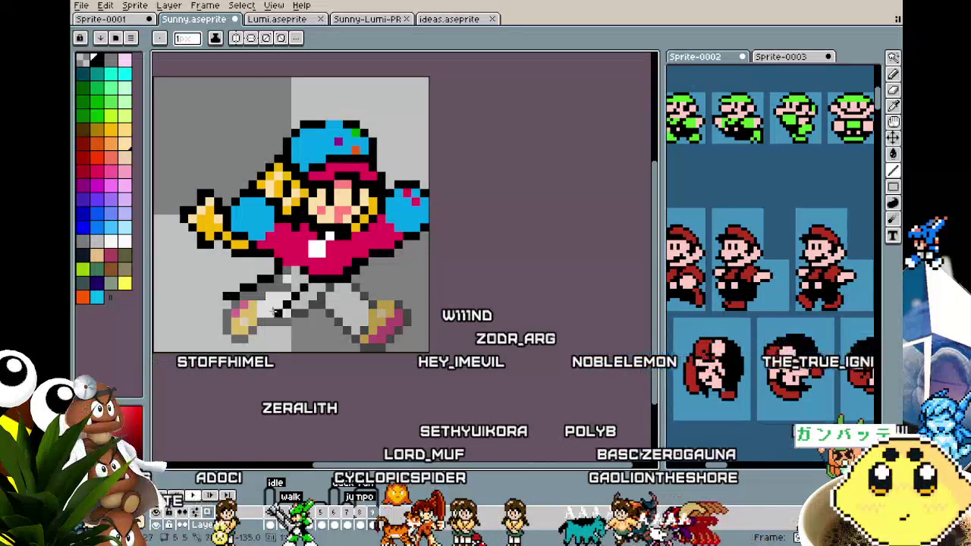
key(ctrl+z)
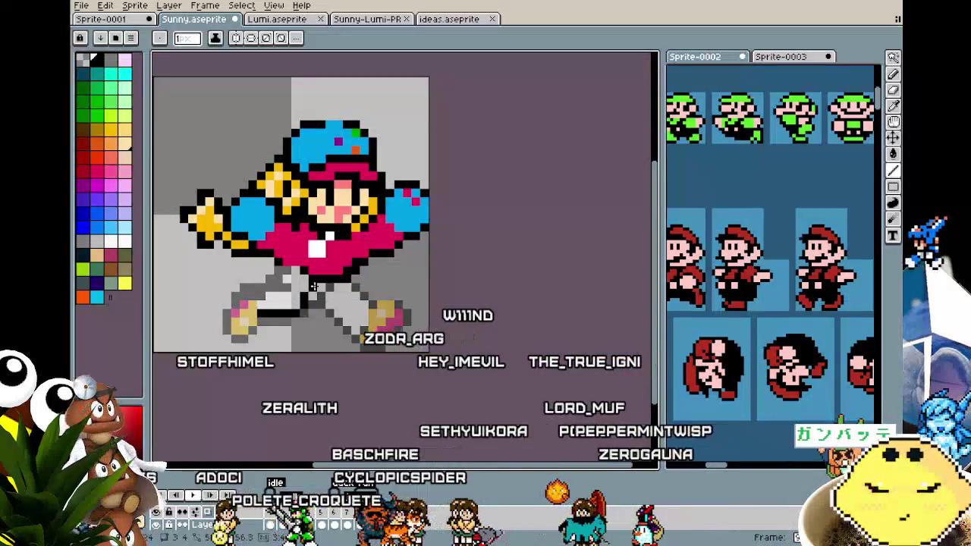
key(ctrl+z)
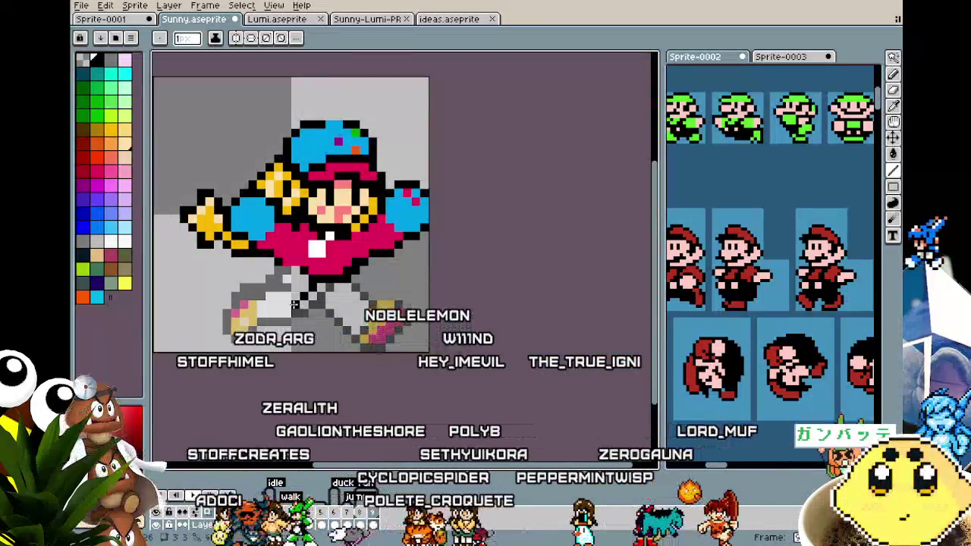
drag(294, 304, 260, 319)
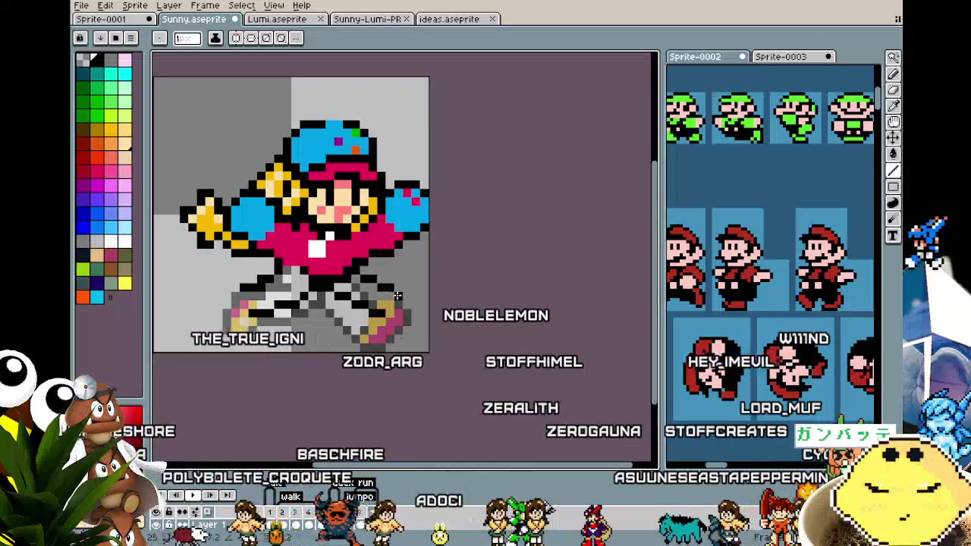
- Compare the solid and outlined left-shoe versions and keep the outlined yellow shoe
key(i)
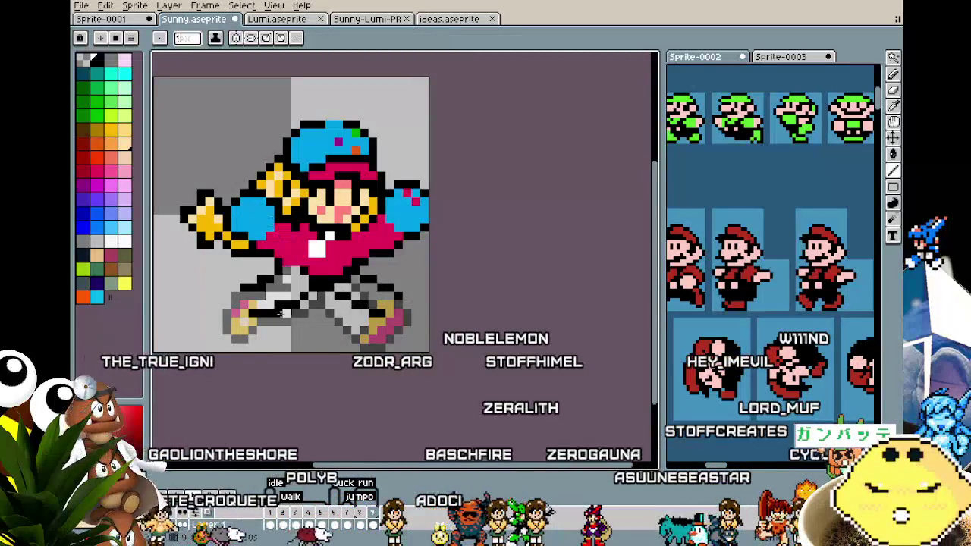
key(b)
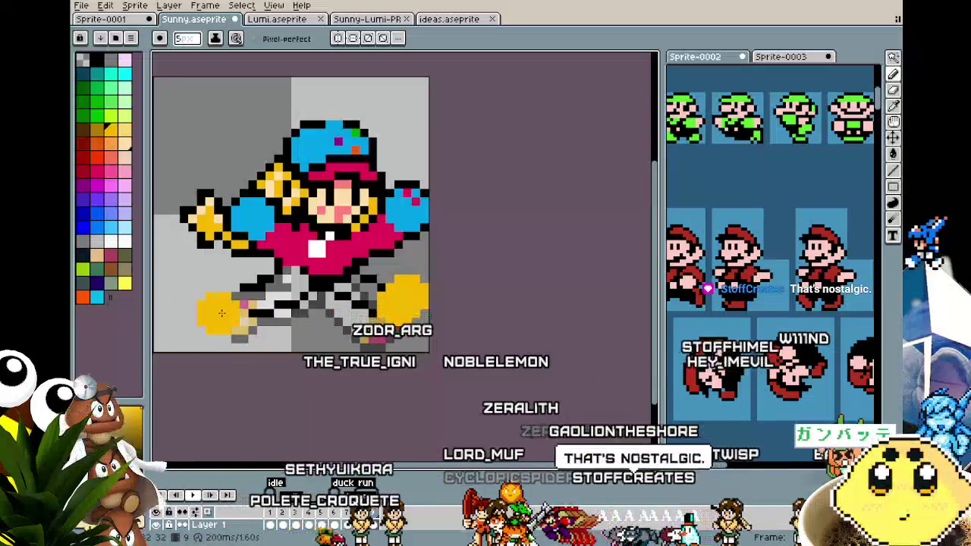
key(ctrl+v)
key(Return)
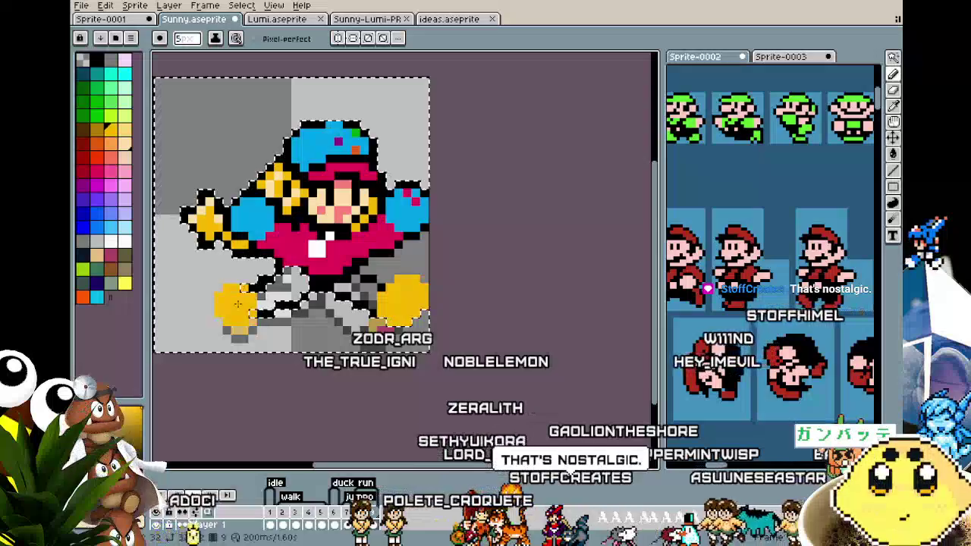
key(ctrl+v)
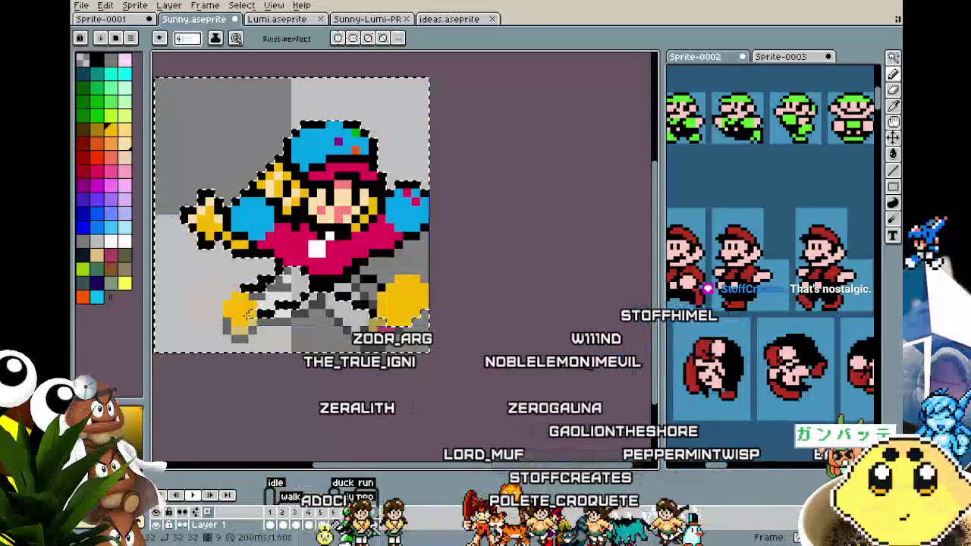
key(Return)
key(ctrl+v)
key(Return)
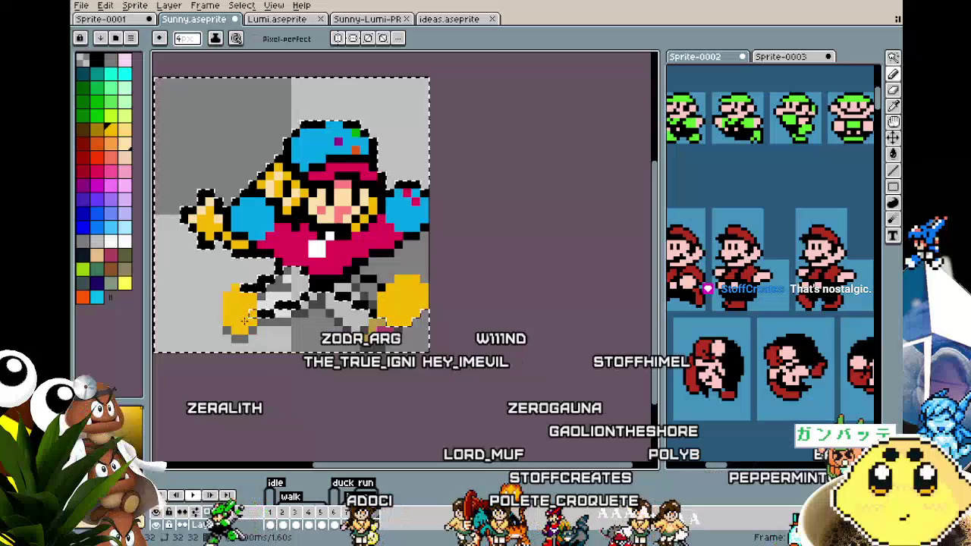
key(ctrl+z)
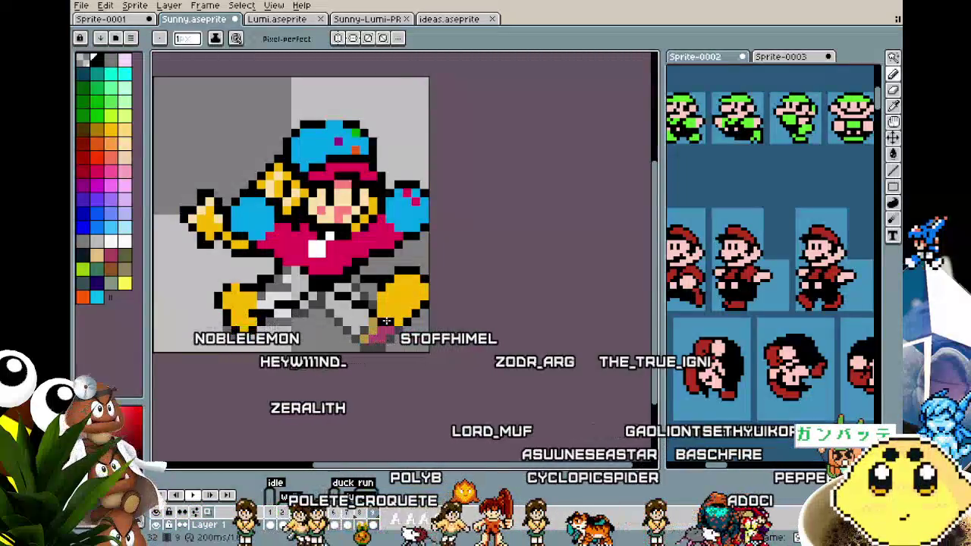
drag(329, 328, 280, 326)
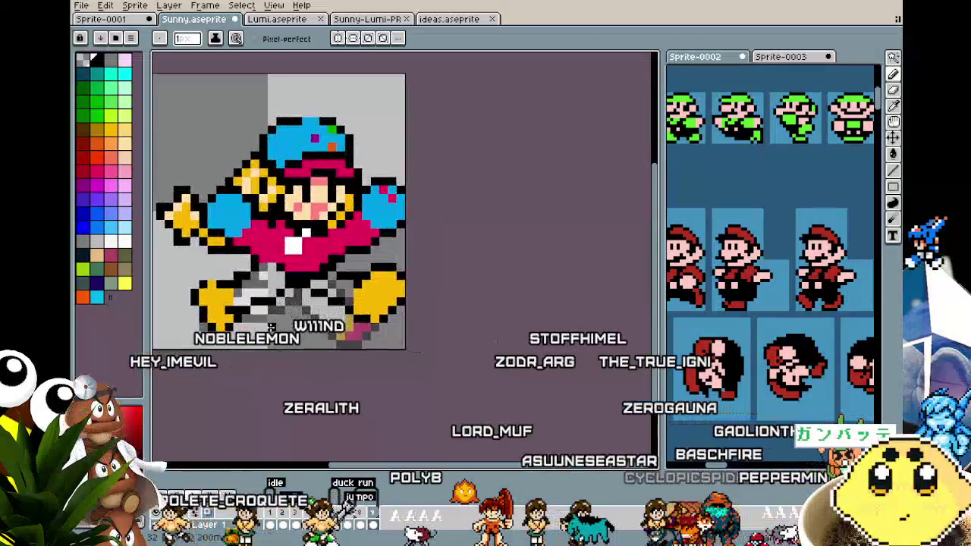
- Bucket-fill the grey legs with white and touch up the pixels beside the belt
key(g)
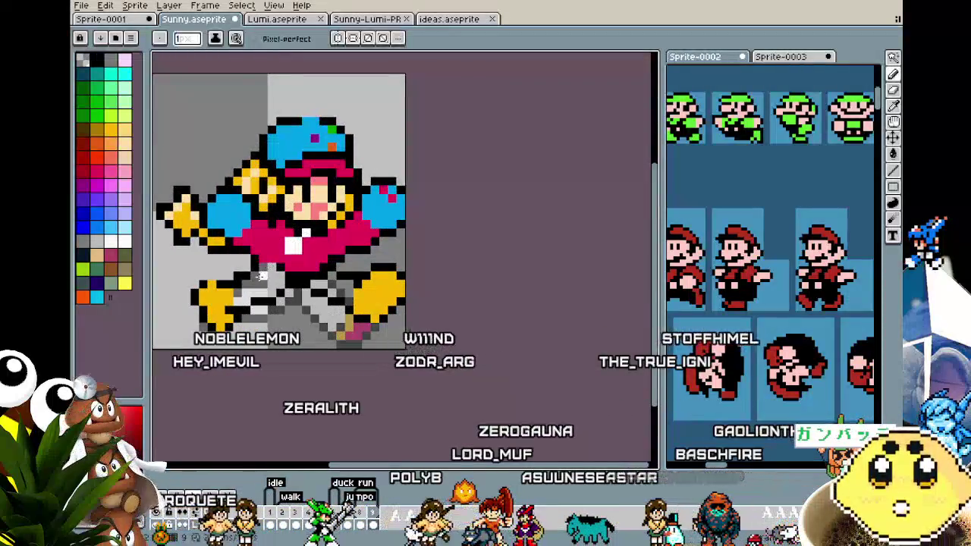
click(273, 292)
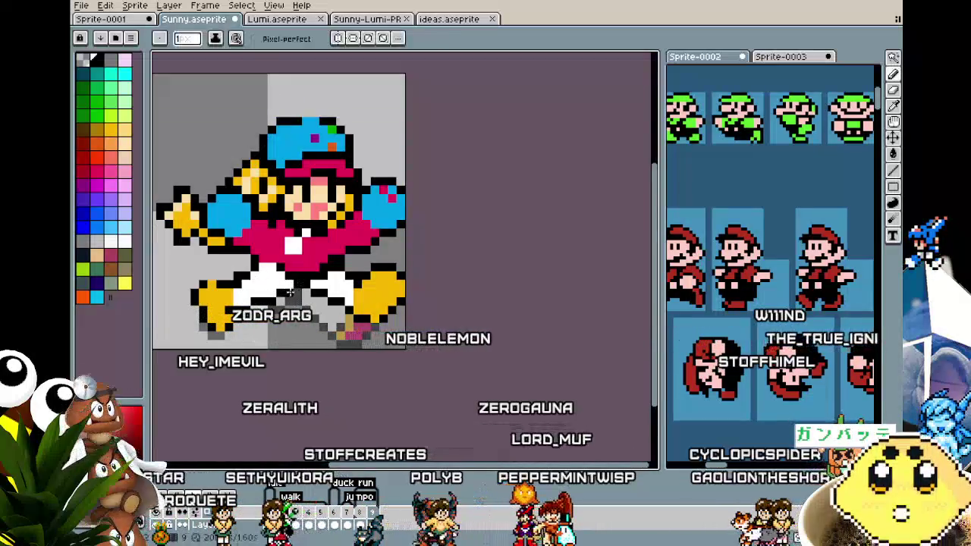
scroll(279, 316, down, 2)
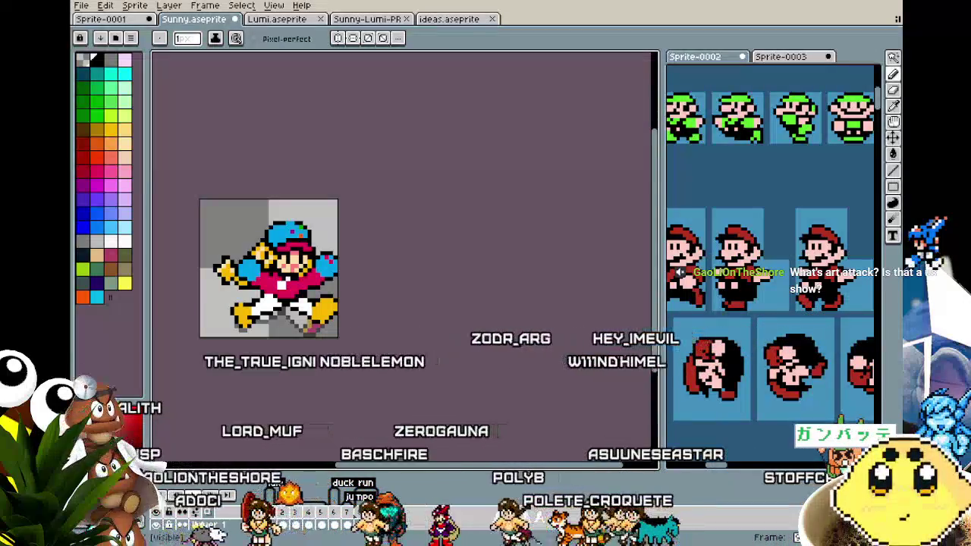
key(m)
scroll(250, 341, up, 4)
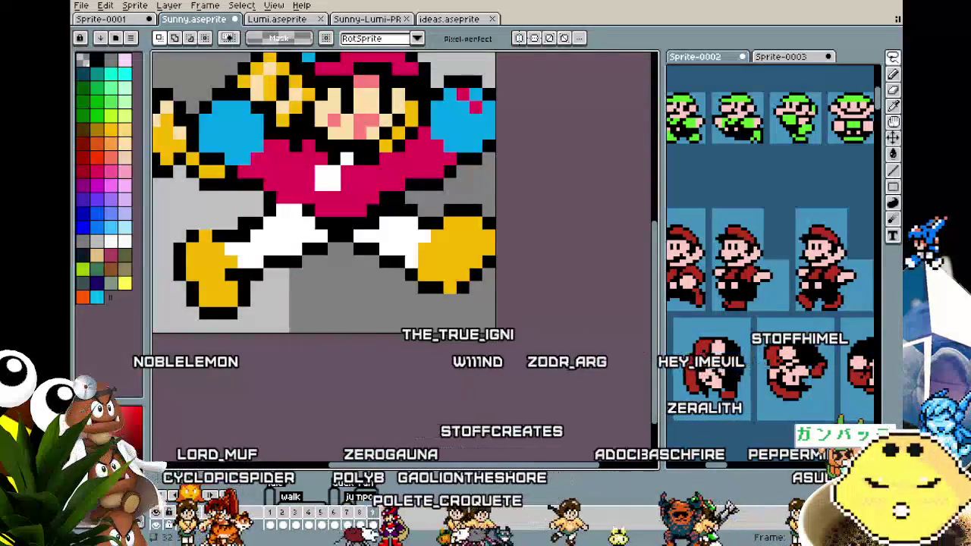
scroll(270, 311, down, 1)
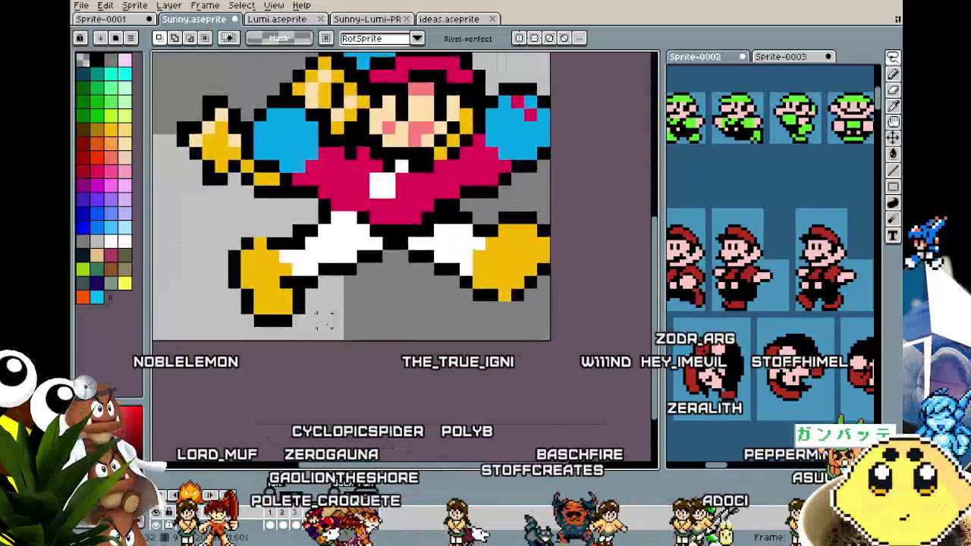
scroll(269, 311, down, 1)
scroll(269, 311, down, 1)
scroll(323, 318, up, 4)
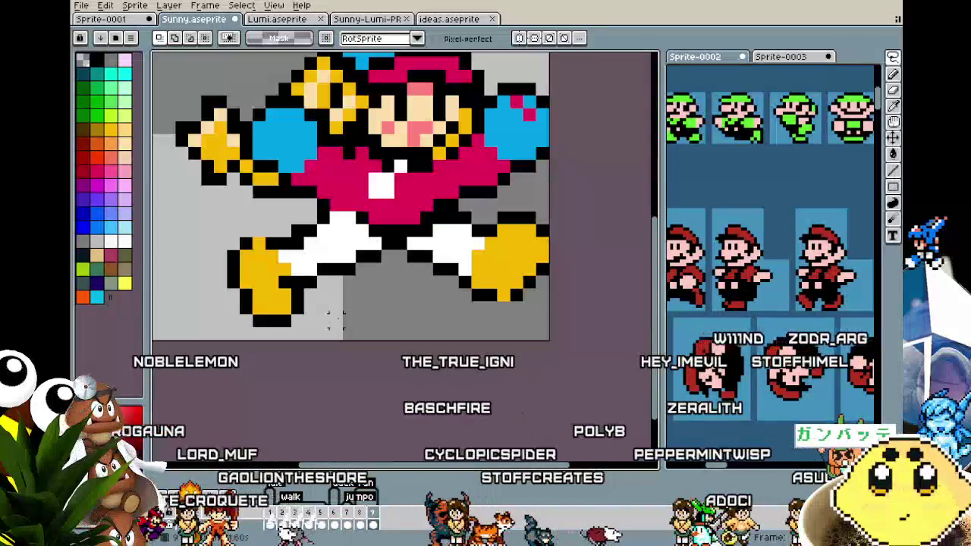
key(b)
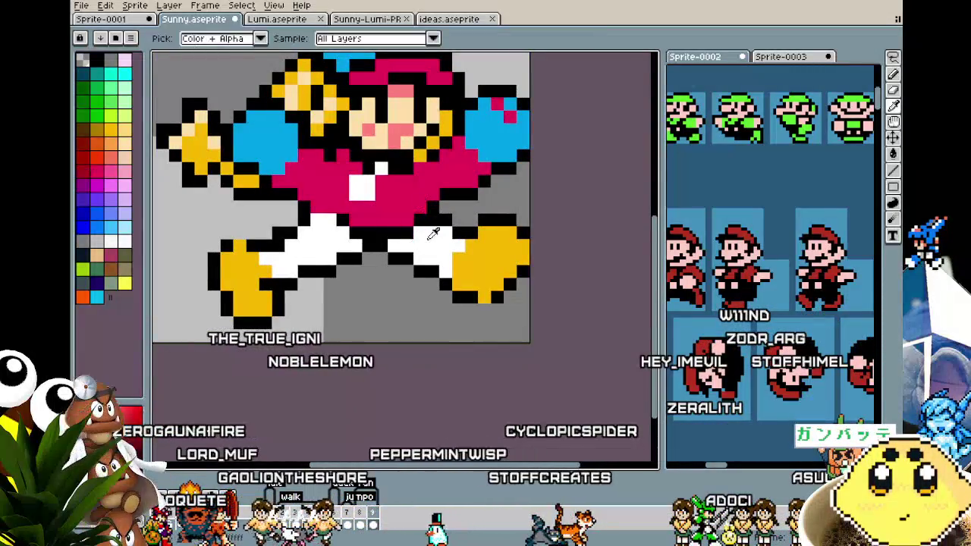
drag(413, 221, 421, 224)
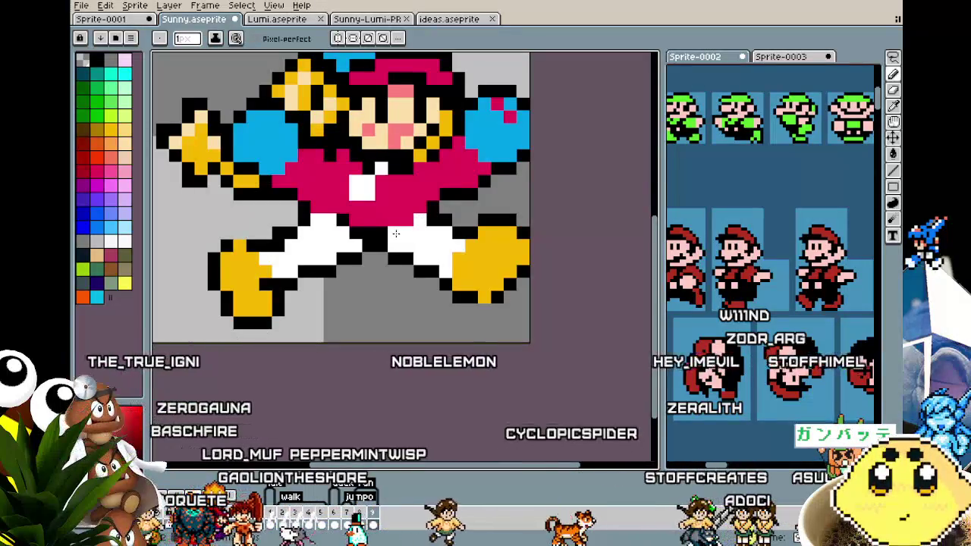
scroll(379, 235, down, 3)
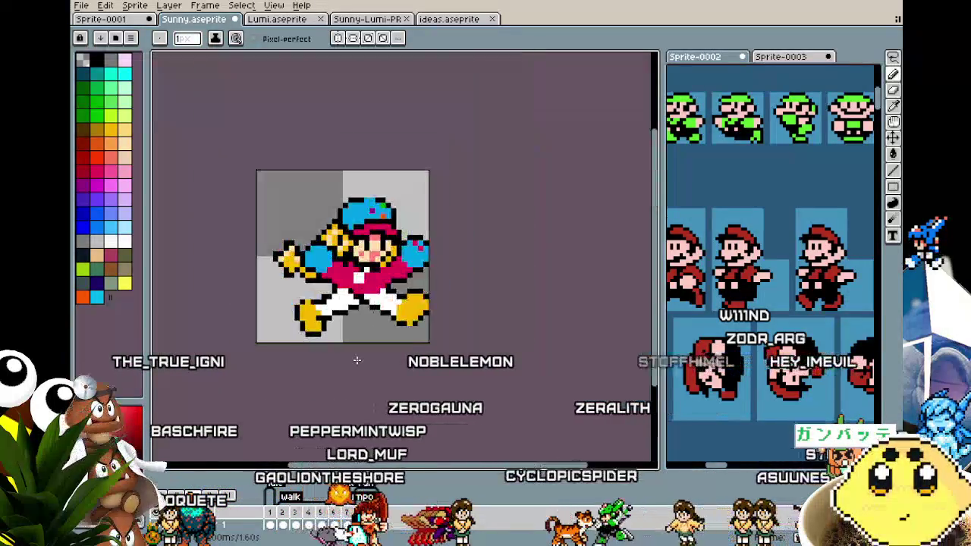
- Compare against another frame, then pick red from the palette for the shoe accents
scroll(368, 318, down, 1)
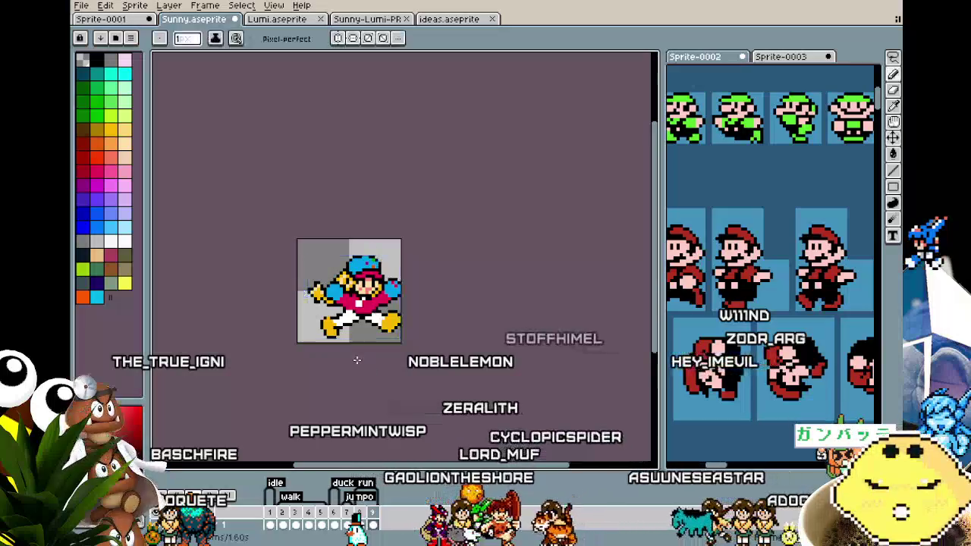
key(b)
key(Right)
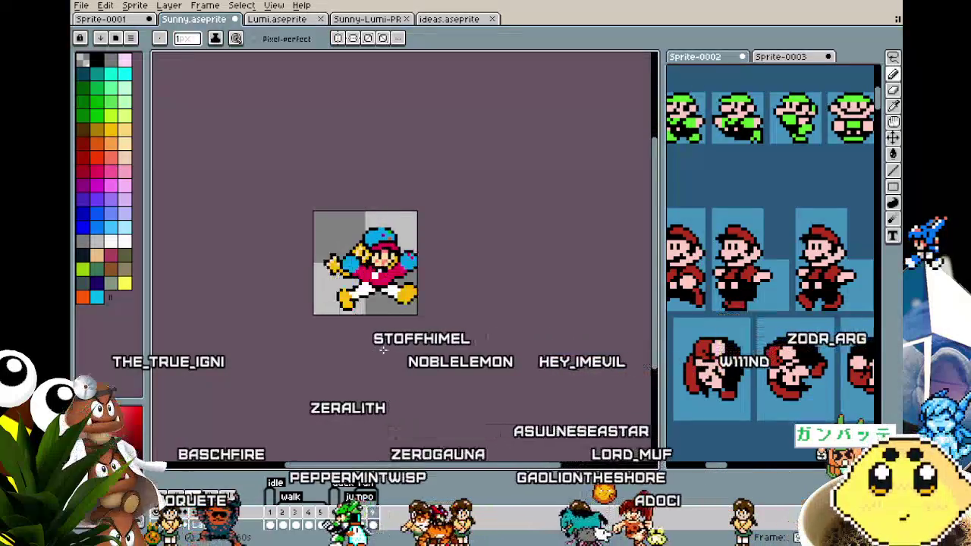
scroll(383, 350, up, 3)
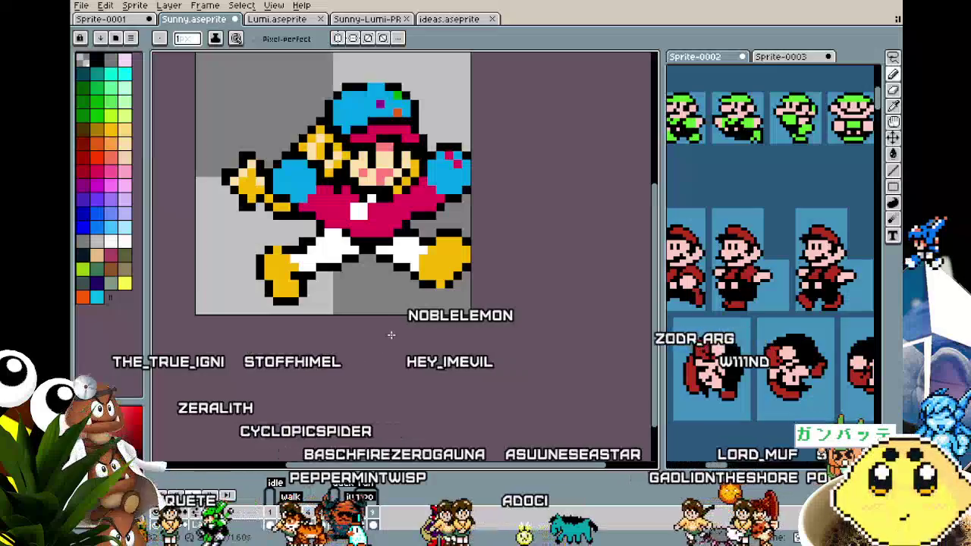
alt+click(438, 198)
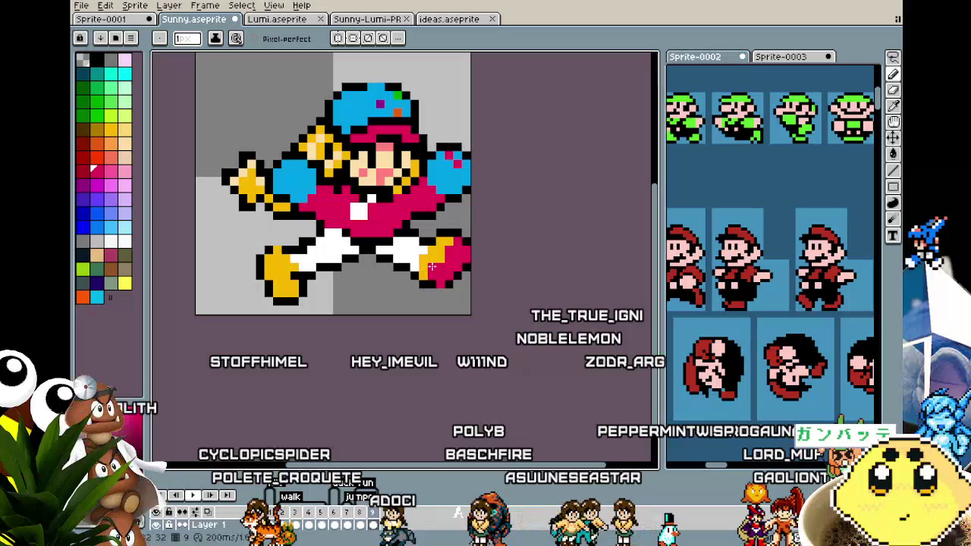
scroll(422, 321, down, 3)
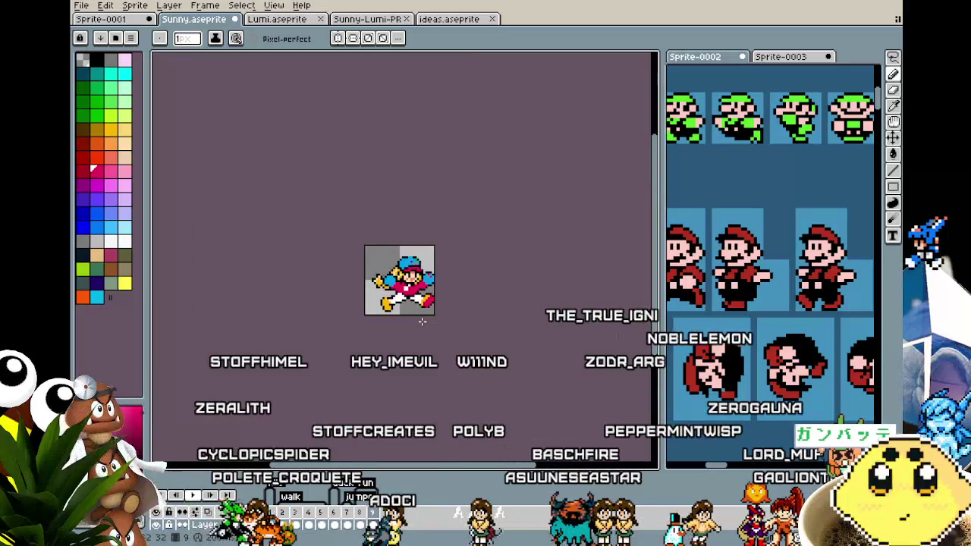
scroll(422, 321, up, 1)
scroll(323, 305, up, 2)
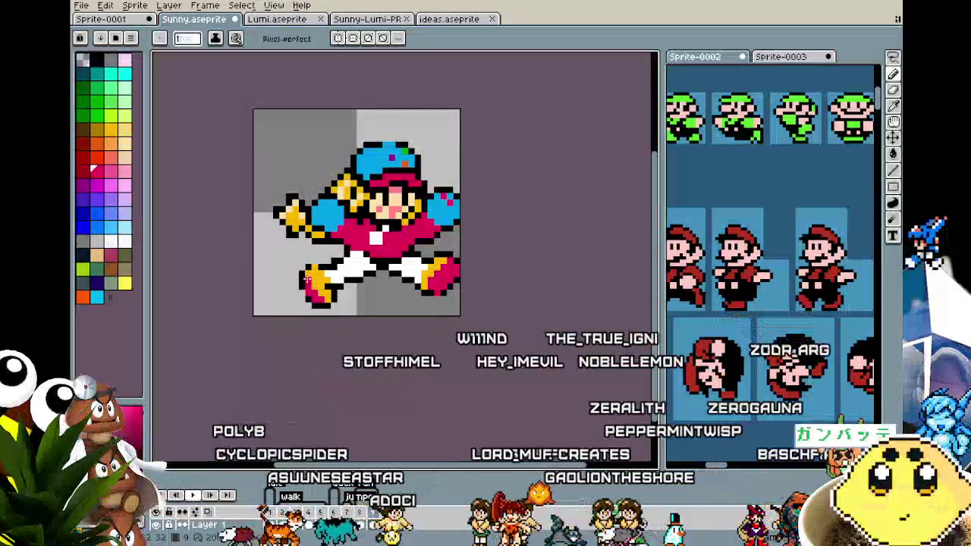
scroll(296, 303, down, 1)
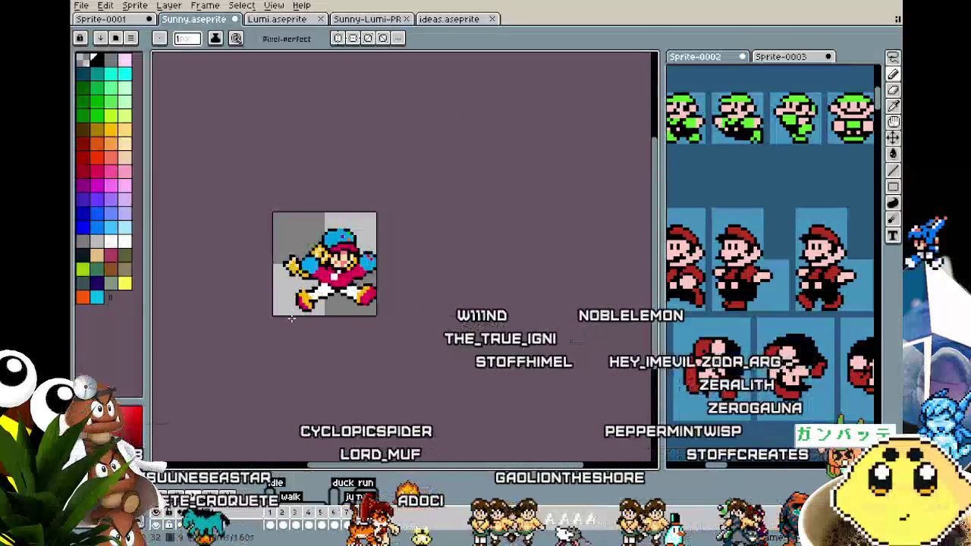
scroll(291, 317, up, 2)
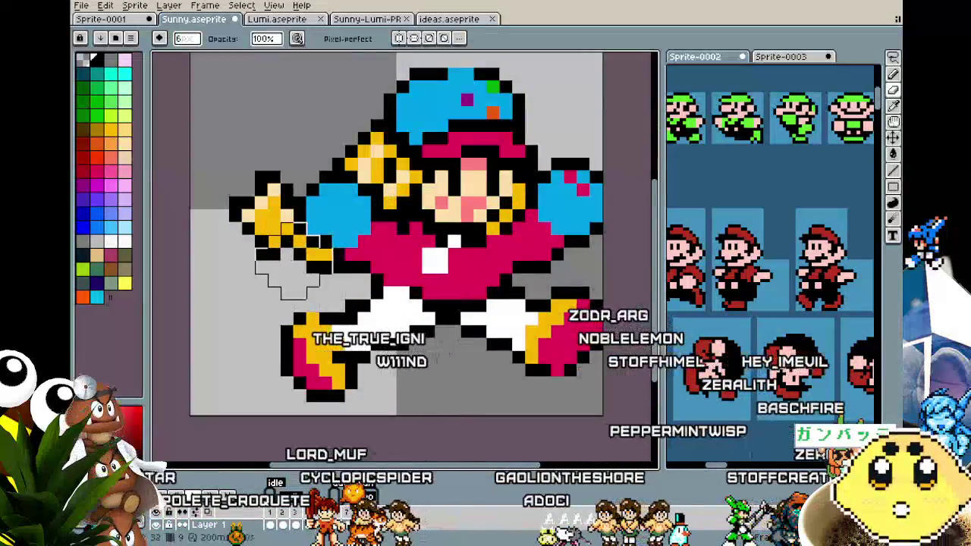
- Move the yellow hand up-left, nudge it one pixel further, and begin drawing the arm
key(ctrl)
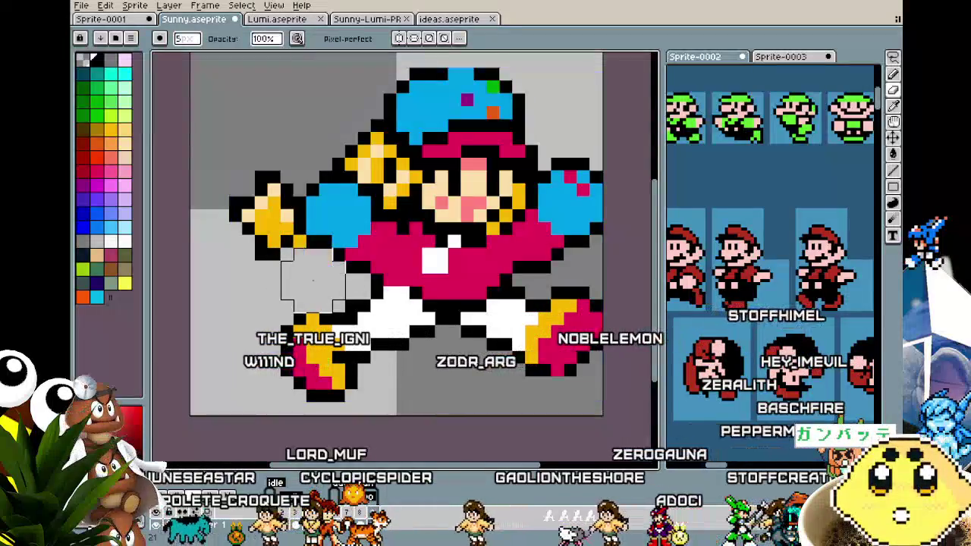
key(m)
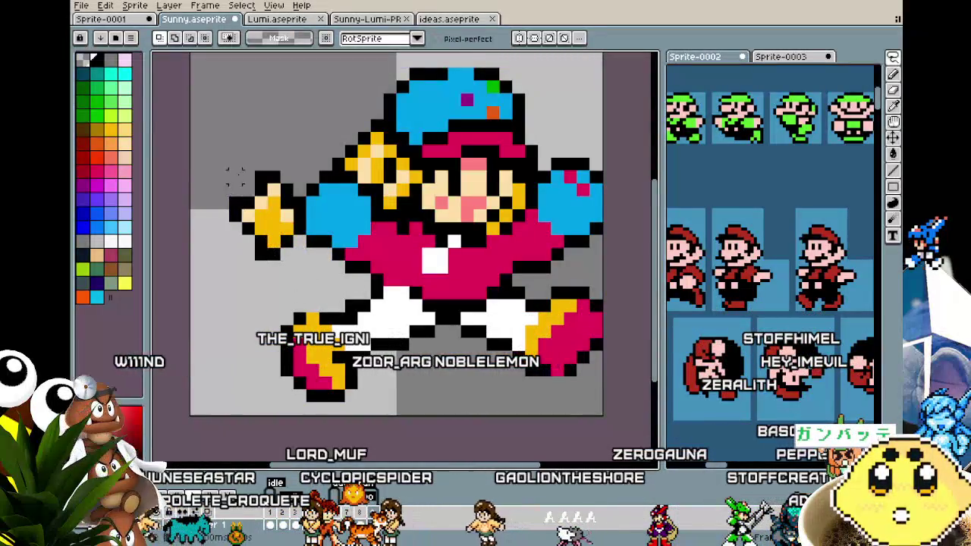
drag(261, 224, 254, 196)
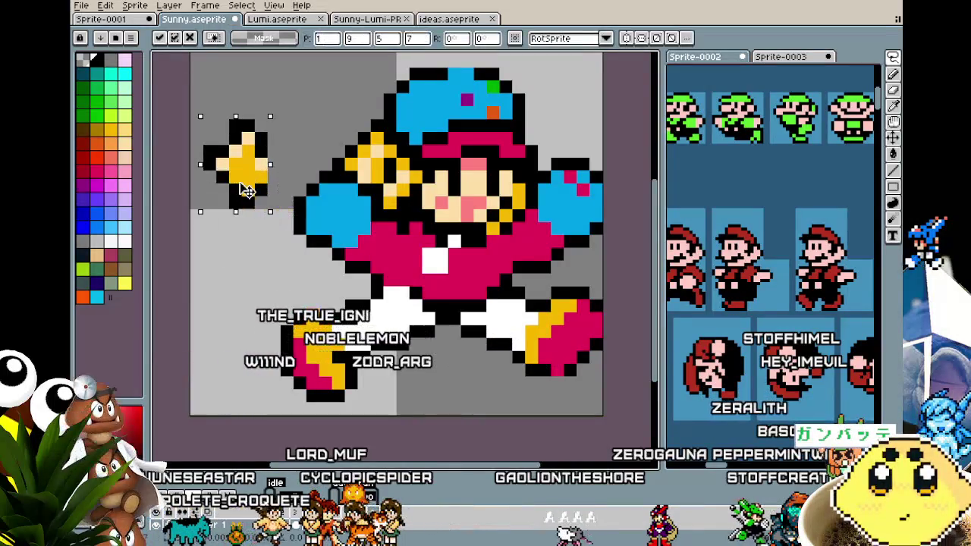
key(ctrl+d)
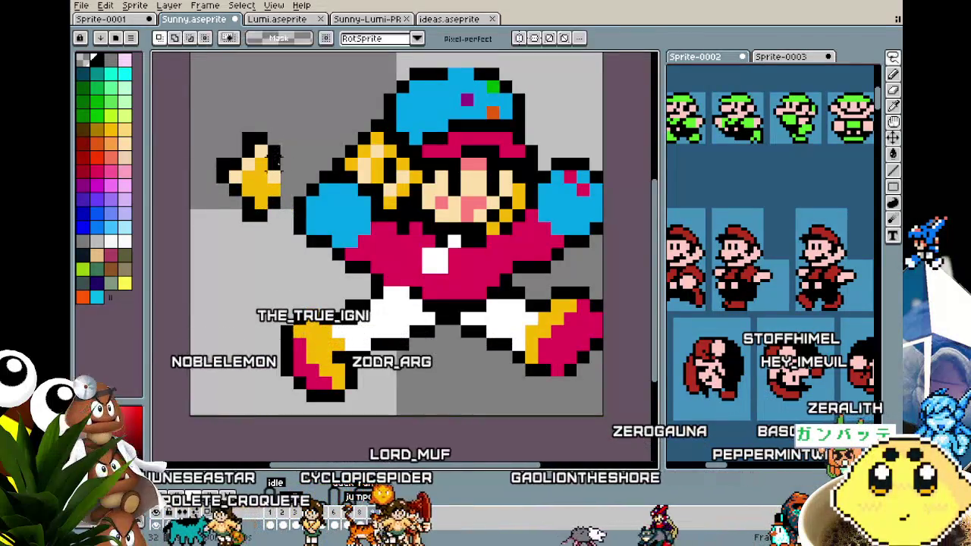
key(i)
key(m)
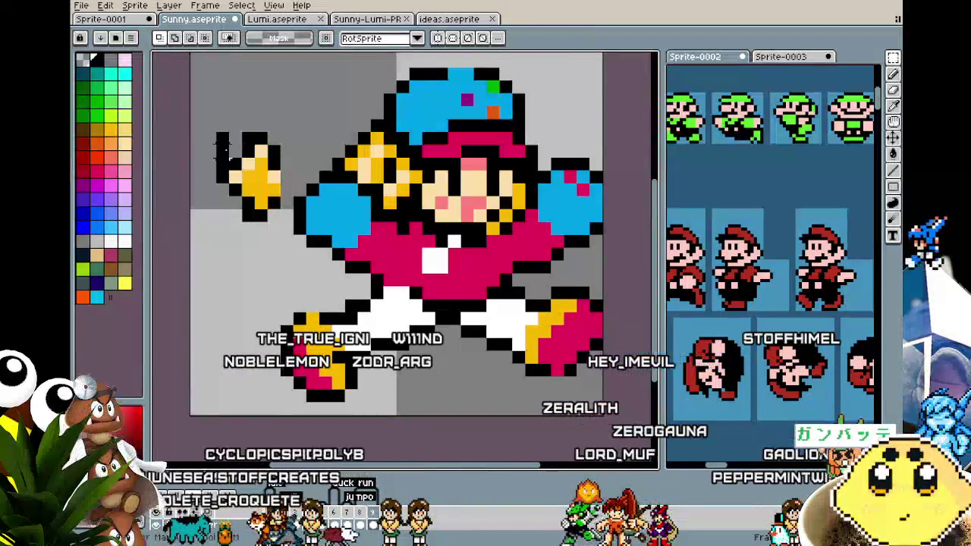
drag(211, 126, 282, 228)
drag(251, 174, 237, 175)
click(285, 252)
key(b)
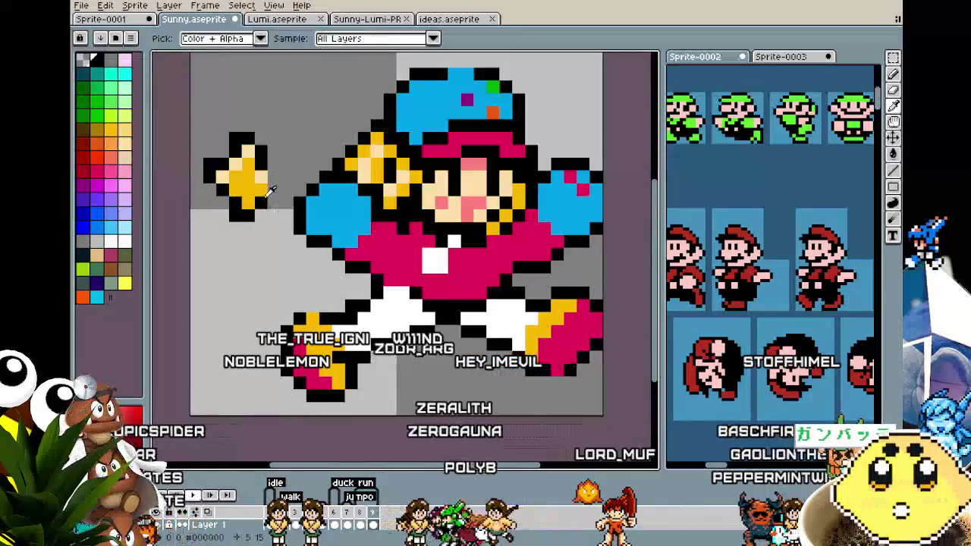
click(286, 165)
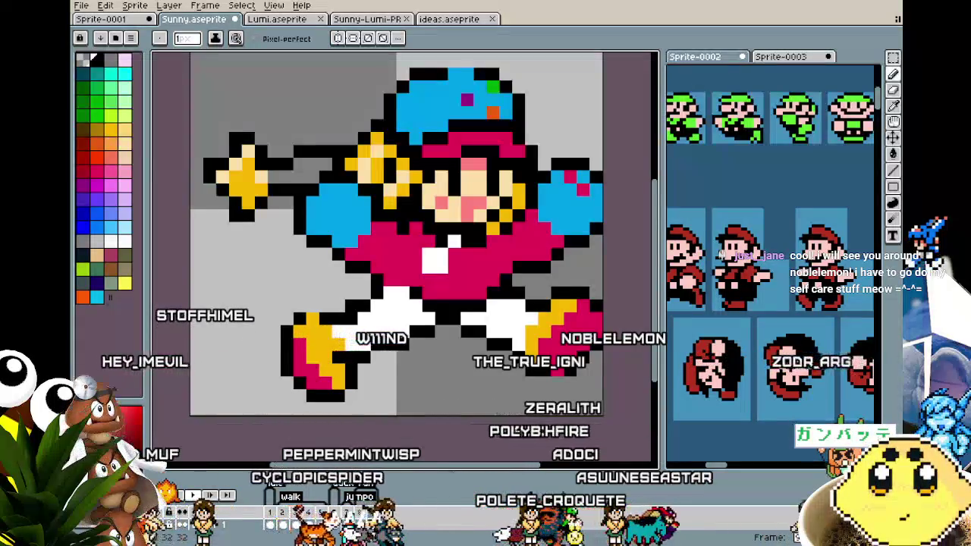
- Marquee-select the sword tip, move it into place, deselect, and return to the pencil
scroll(263, 167, right, 2)
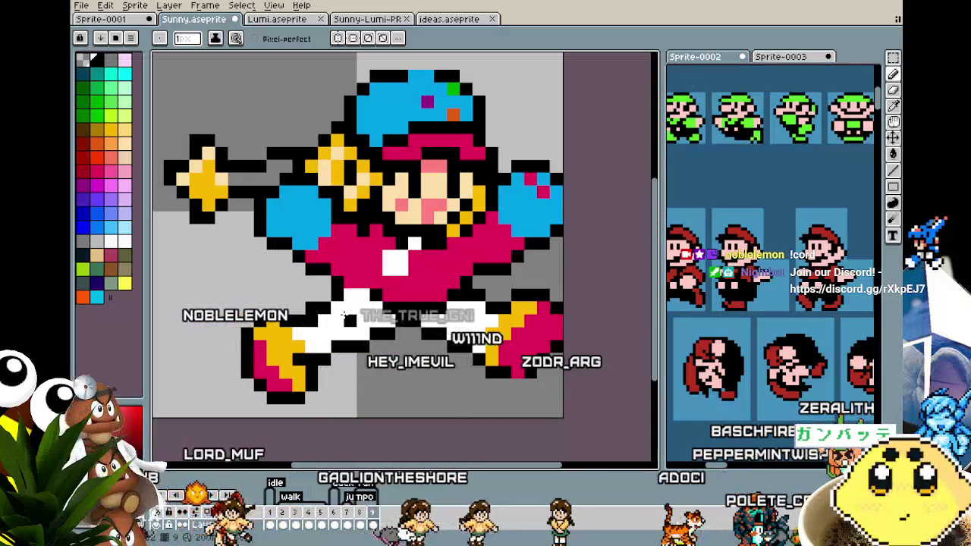
scroll(345, 315, down, 1)
scroll(346, 228, up, 1)
scroll(346, 193, up, 1)
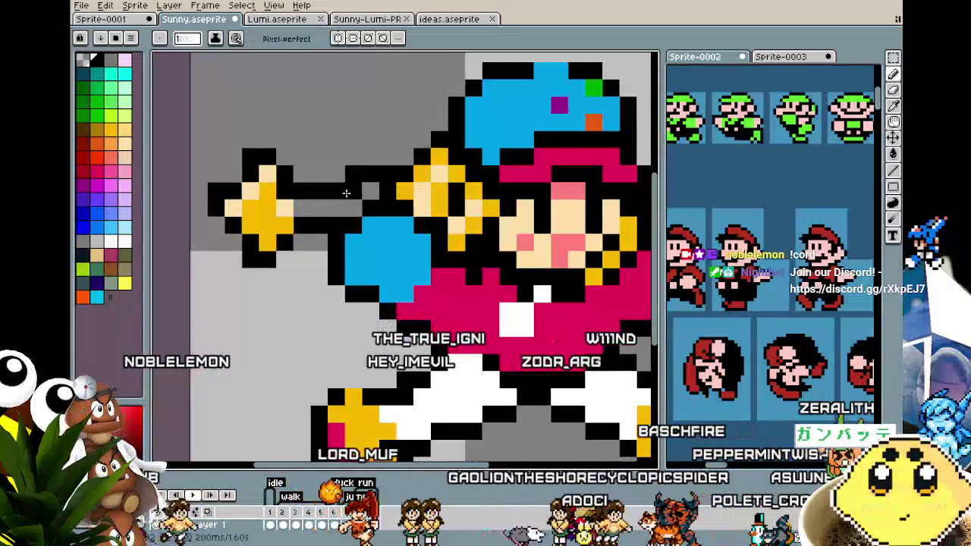
key(i)
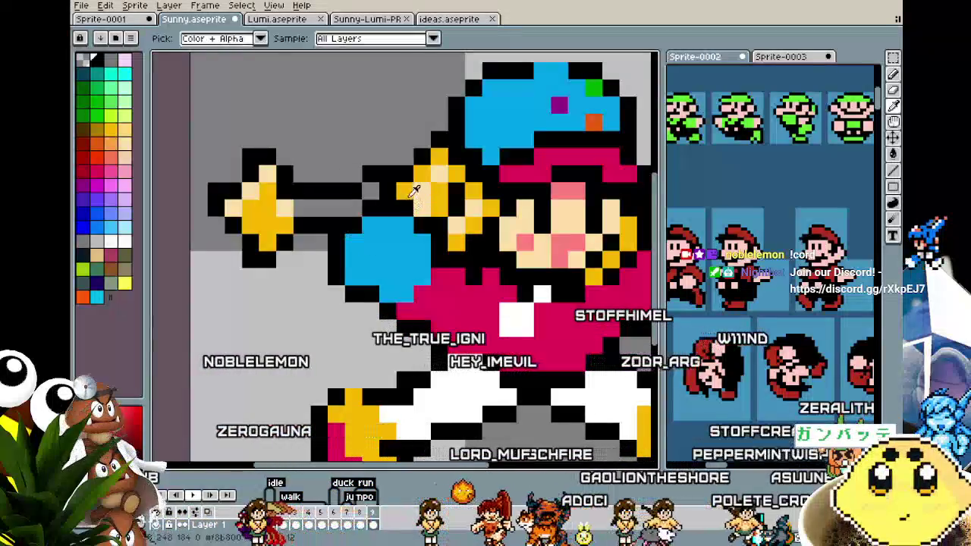
key(g)
scroll(322, 272, down, 3)
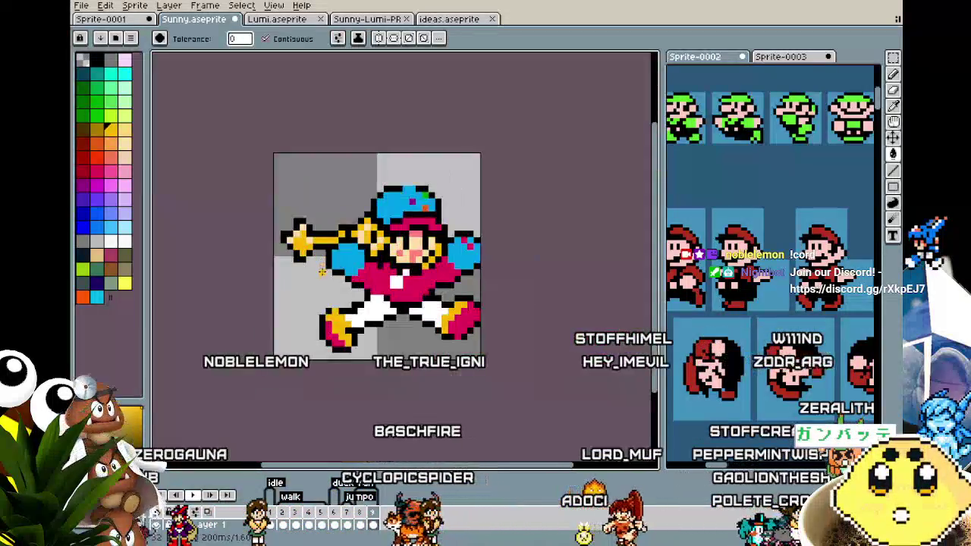
scroll(322, 271, down, 1)
scroll(271, 245, up, 2)
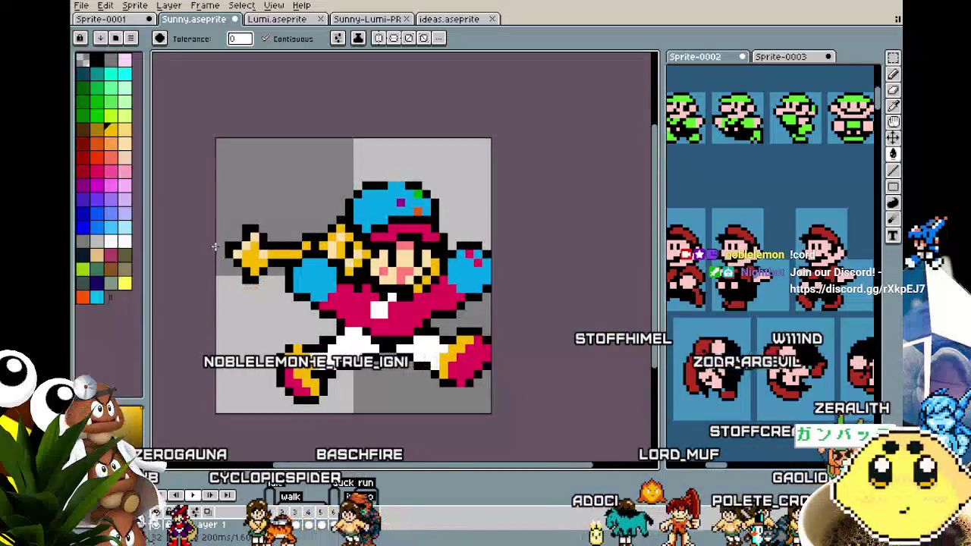
key(m)
mouse_move(221, 204)
mouse_down()
mouse_move(270, 287)
mouse_move(260, 265)
mouse_up()
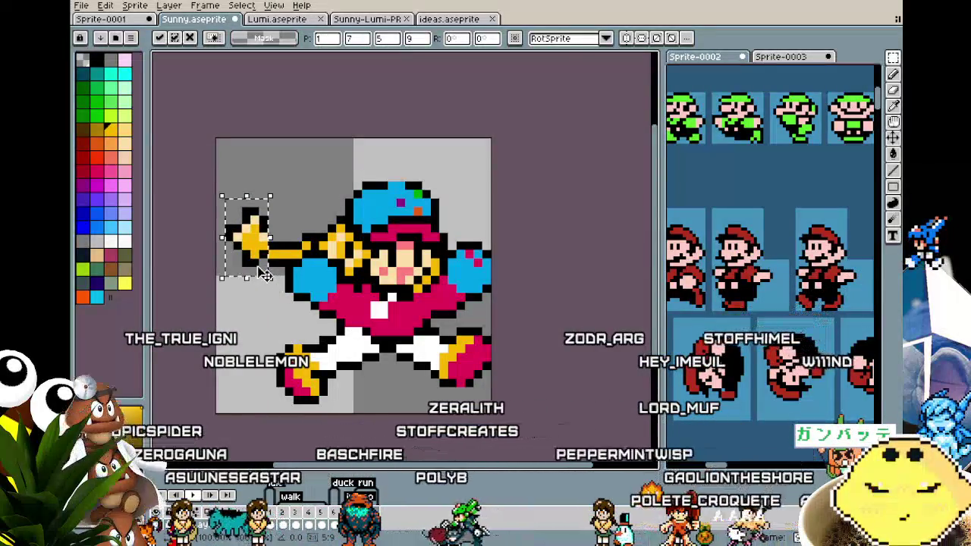
key(ctrl+d)
key(b)
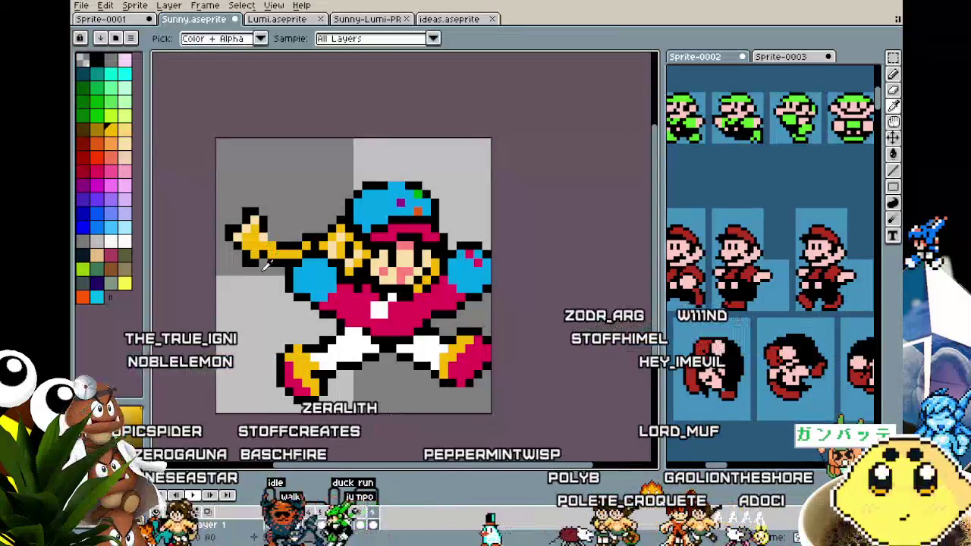
- Sample a colour from the sprite with the eyedropper and recentre the sprite in view
scroll(273, 236, down, 3)
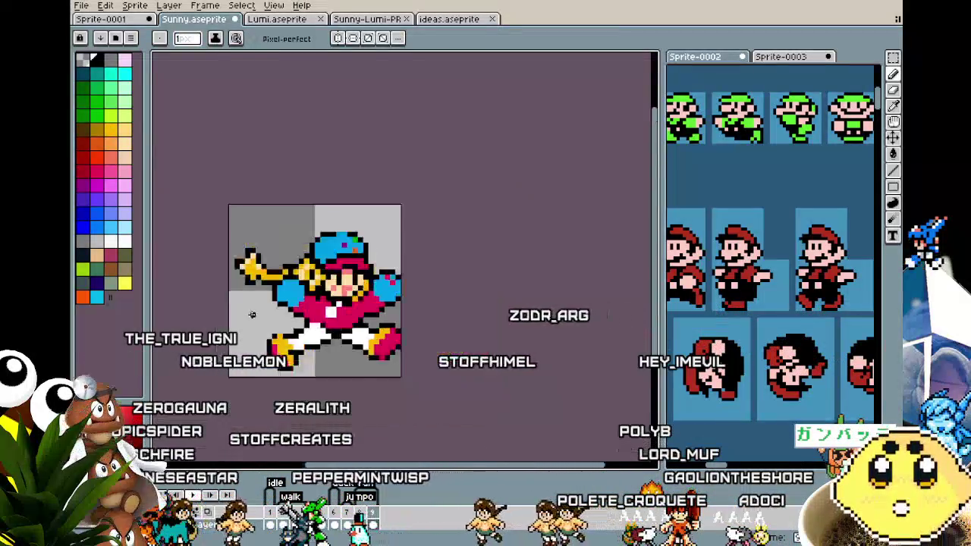
scroll(266, 258, down, 2)
scroll(254, 300, up, 5)
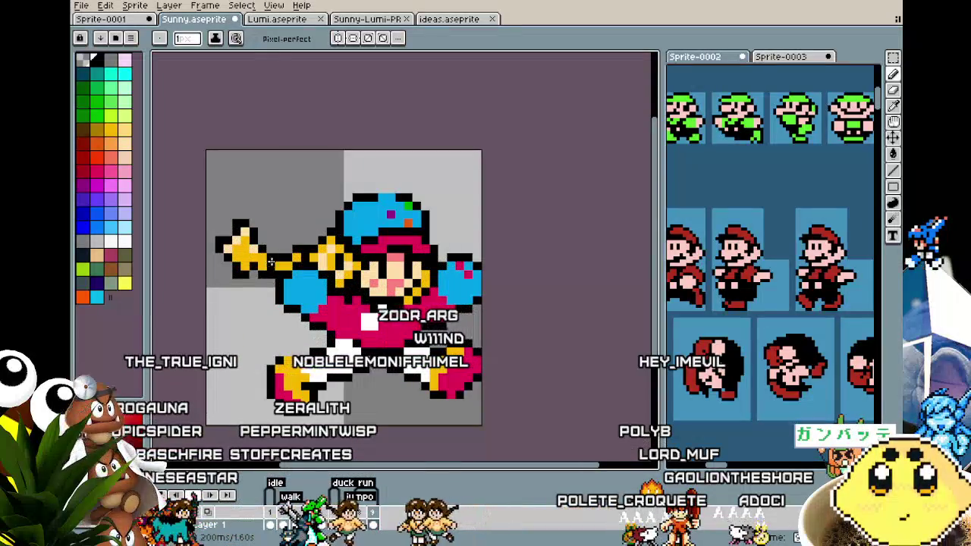
key(i)
alt+click(301, 258)
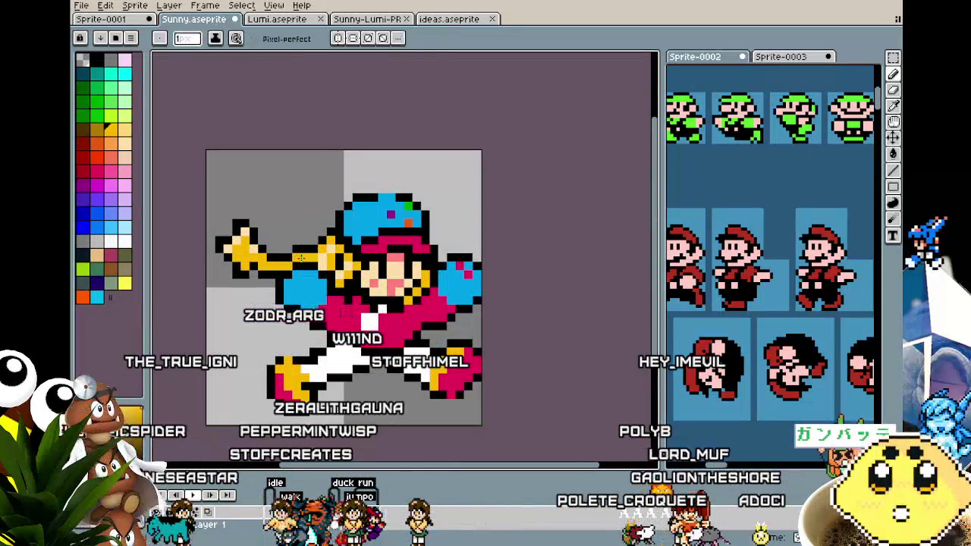
scroll(288, 292, down, 3)
scroll(273, 293, up, 1)
scroll(265, 294, up, 1)
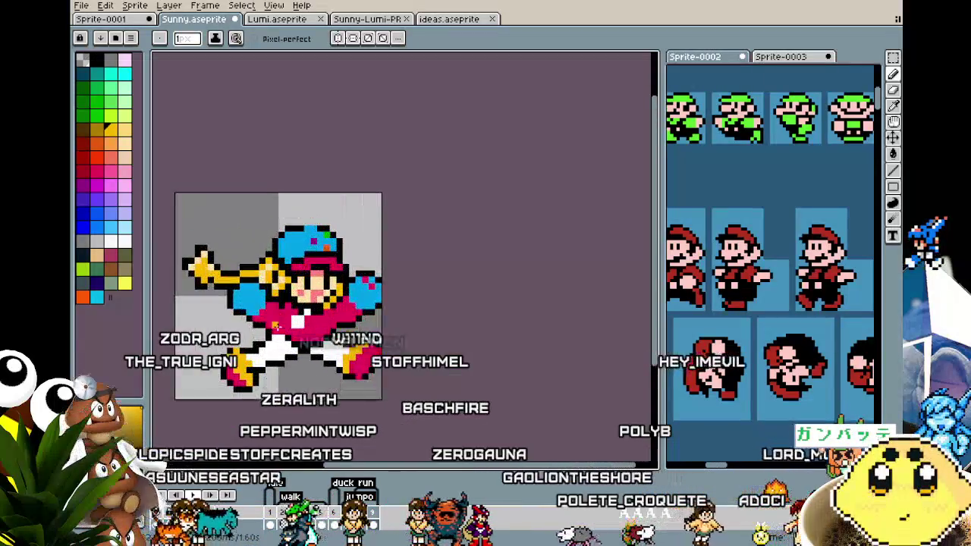
drag(265, 293, 295, 262)
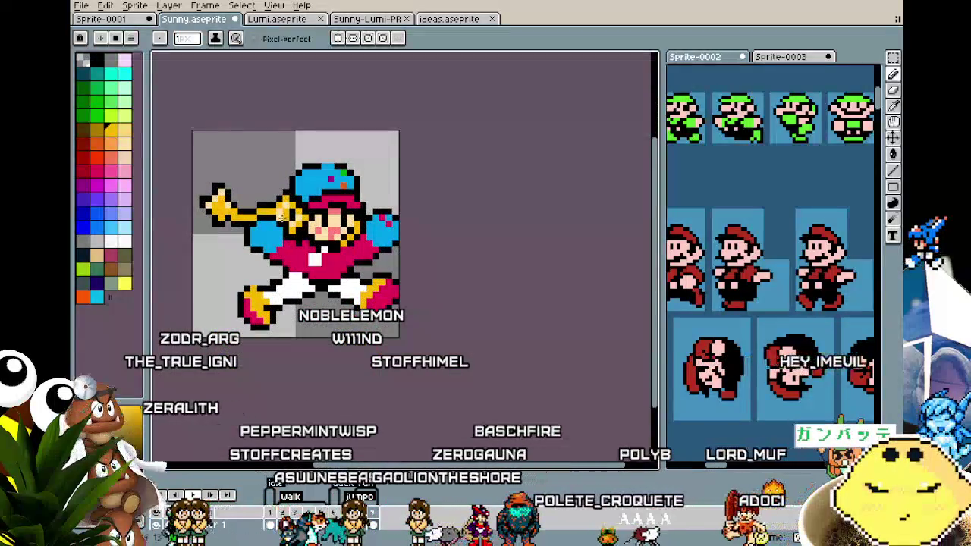
scroll(278, 215, down, 1)
scroll(278, 216, down, 1)
scroll(305, 245, up, 4)
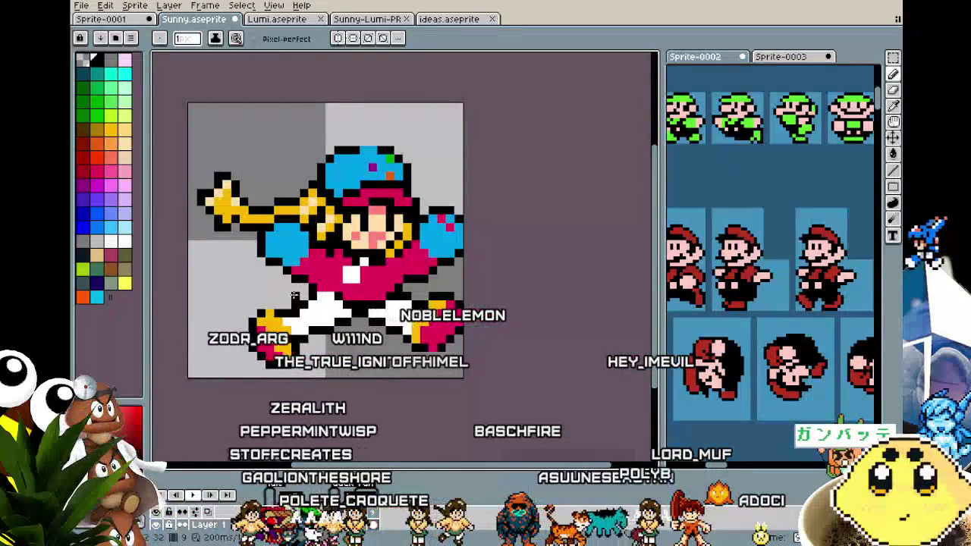
scroll(295, 287, down, 4)
scroll(296, 317, up, 1)
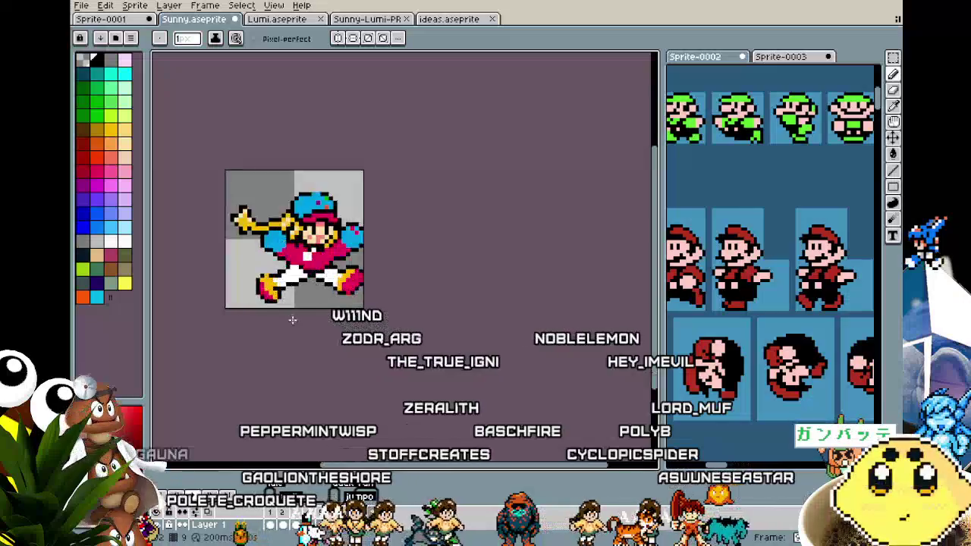
scroll(292, 318, up, 1)
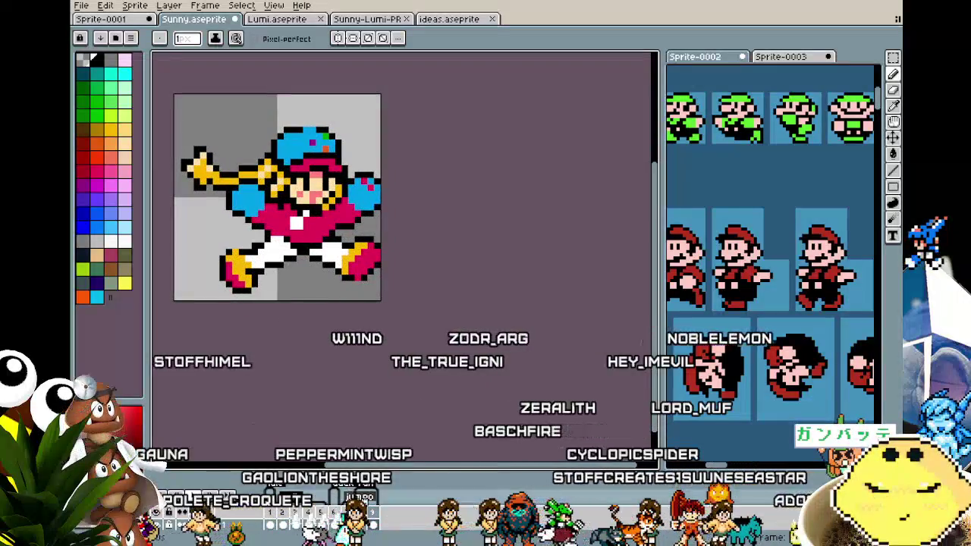
- Insert a new frame from the timeline's frame menu, then flip through frames to compare poses
right_click(376, 516)
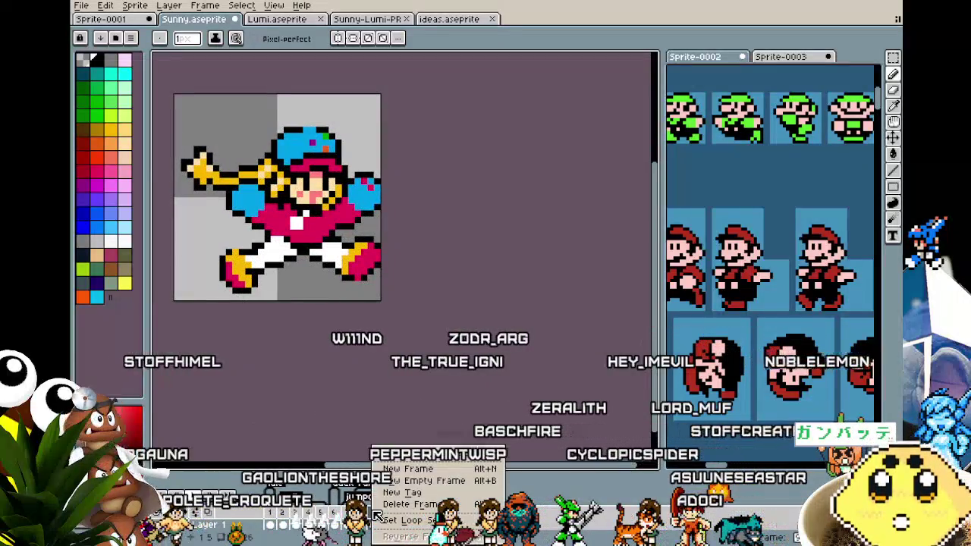
click(407, 483)
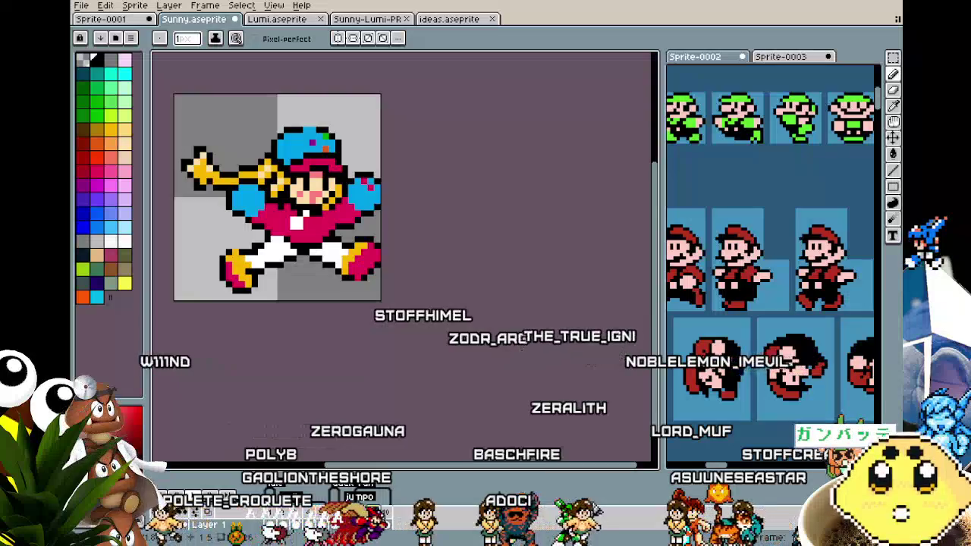
click(377, 519)
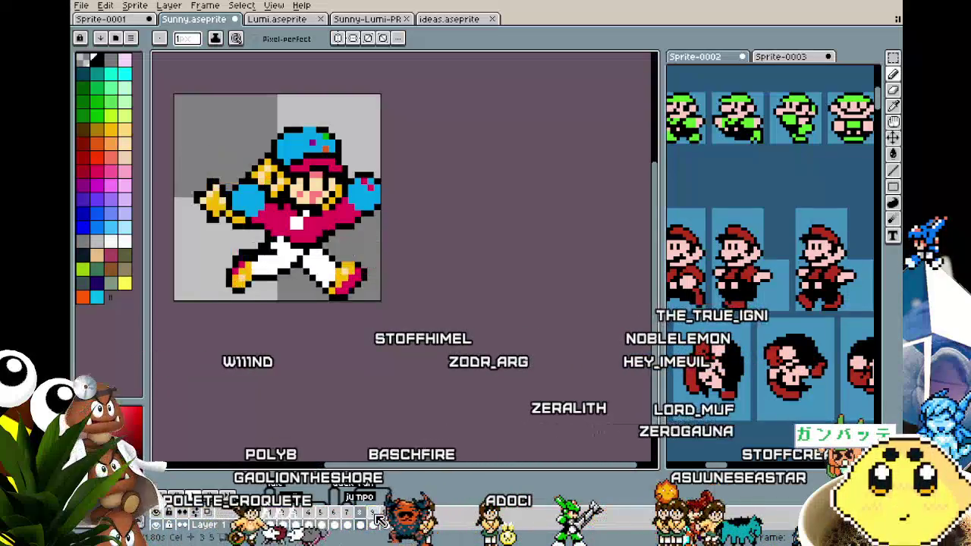
click(379, 520)
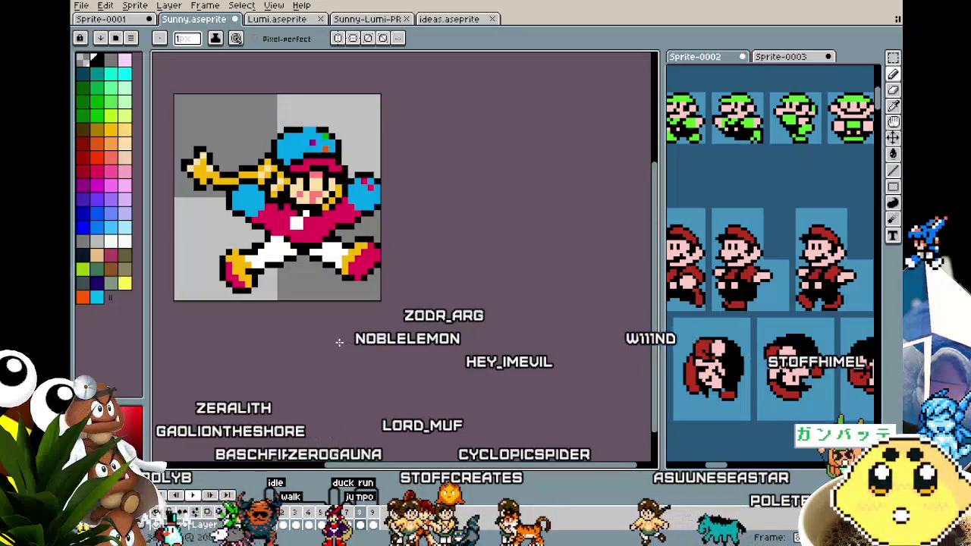
scroll(339, 342, up, 2)
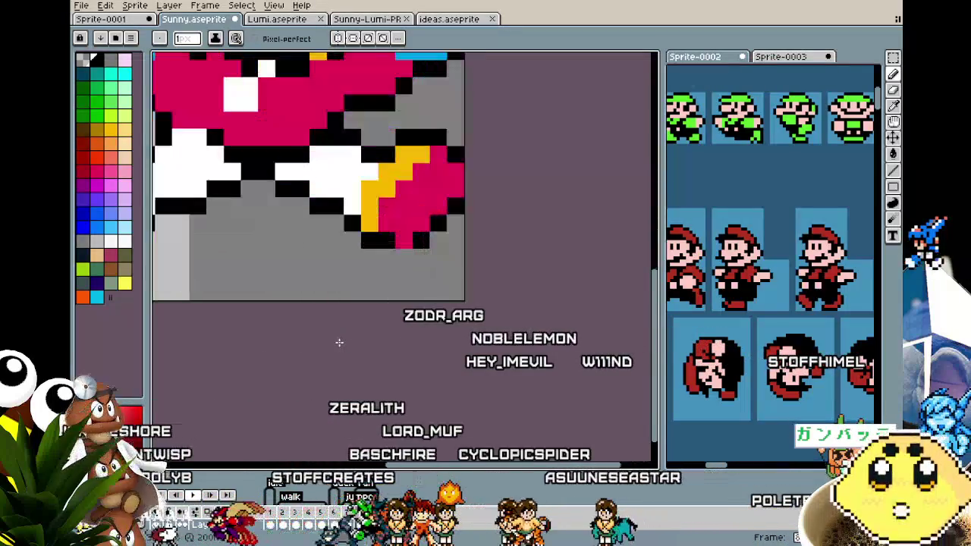
scroll(339, 342, down, 2)
scroll(339, 342, down, 1)
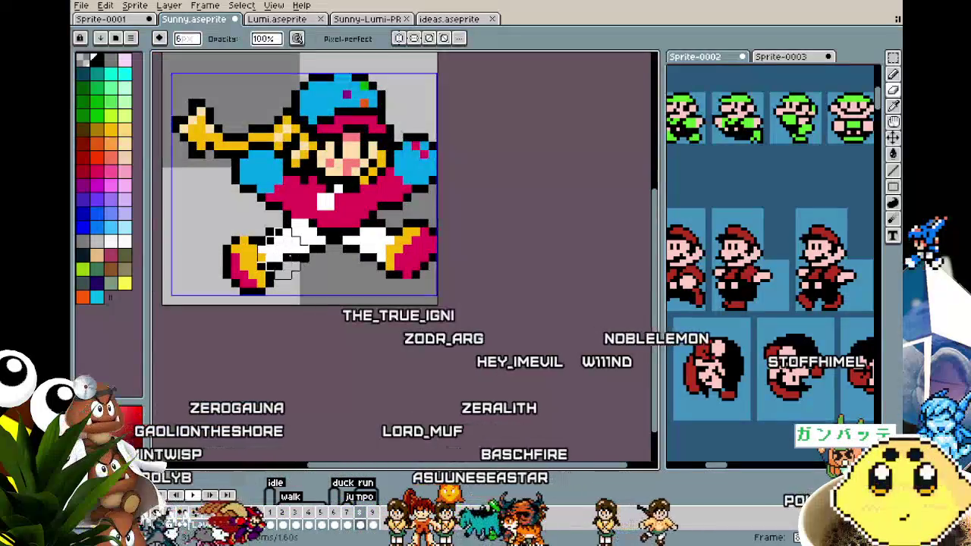
- Erase the leaping legs and draw straight leg outlines, a right foot line and a left-foot pixel
mouse_move(287, 258)
mouse_down()
mouse_move(274, 284)
mouse_move(232, 253)
mouse_up()
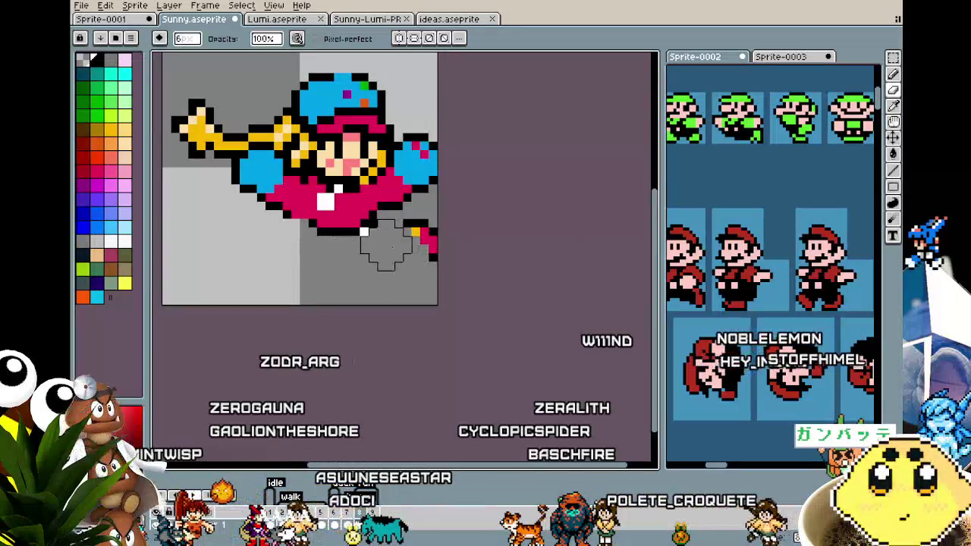
key(i)
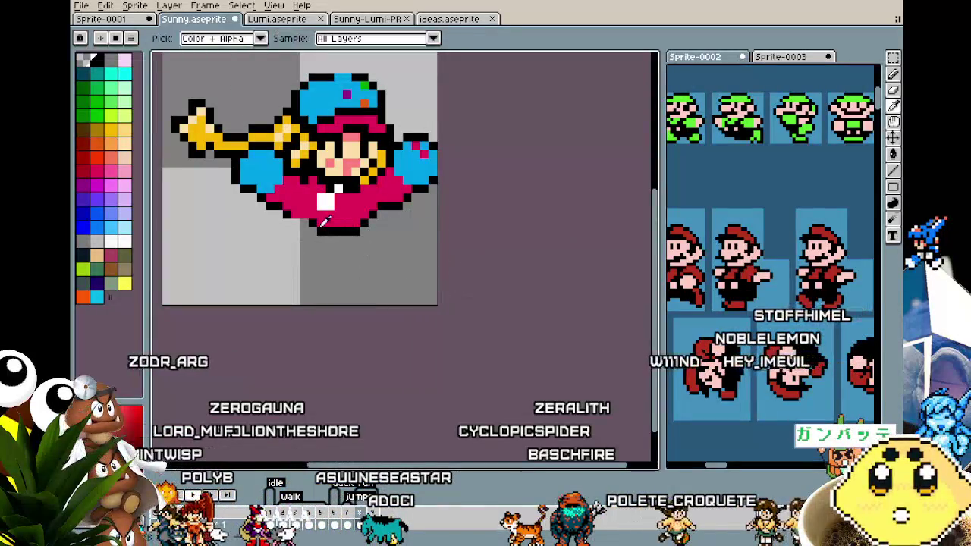
key(b)
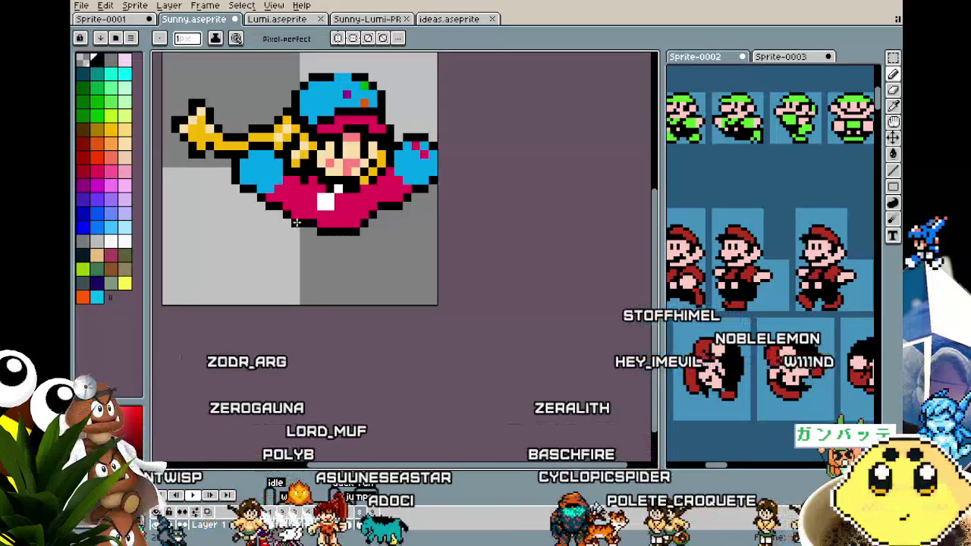
key(e)
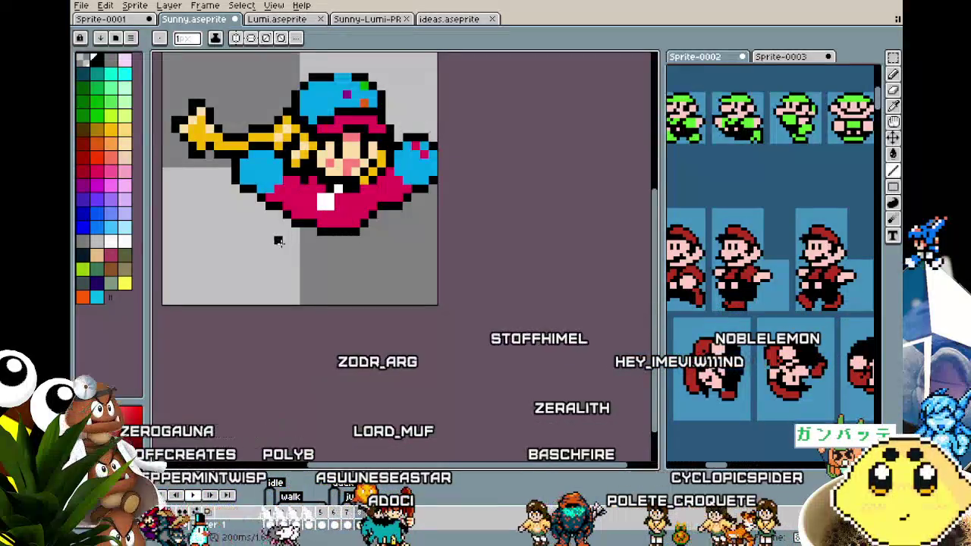
drag(328, 233, 327, 282)
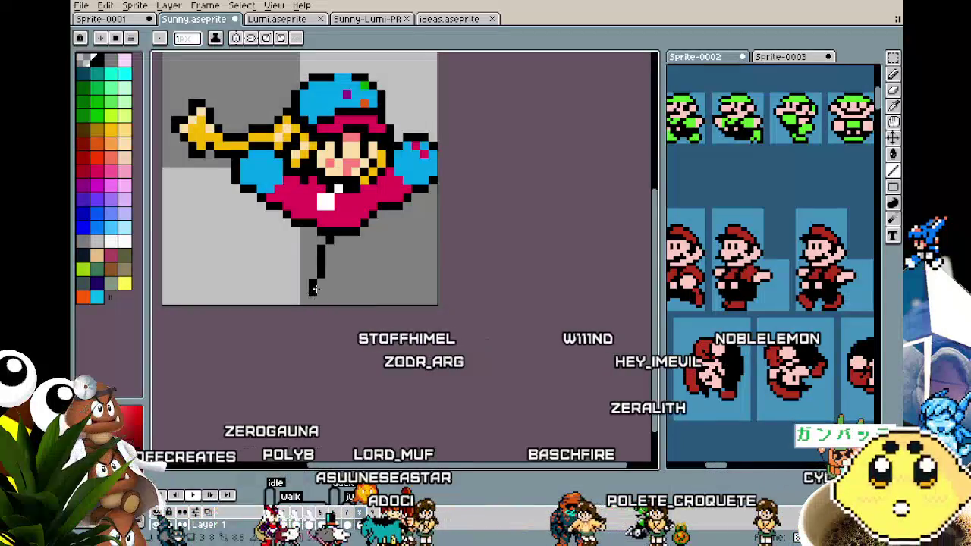
drag(346, 238, 346, 287)
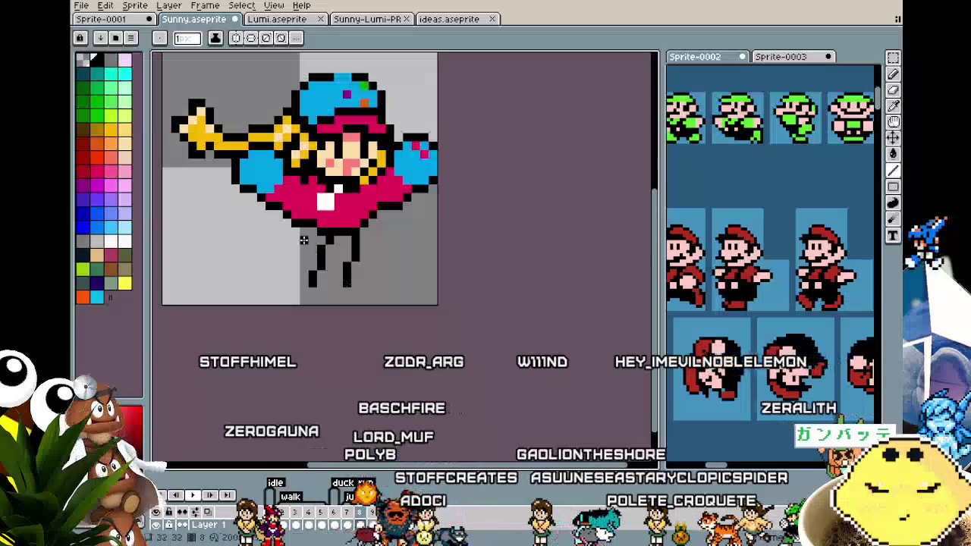
drag(293, 229, 279, 264)
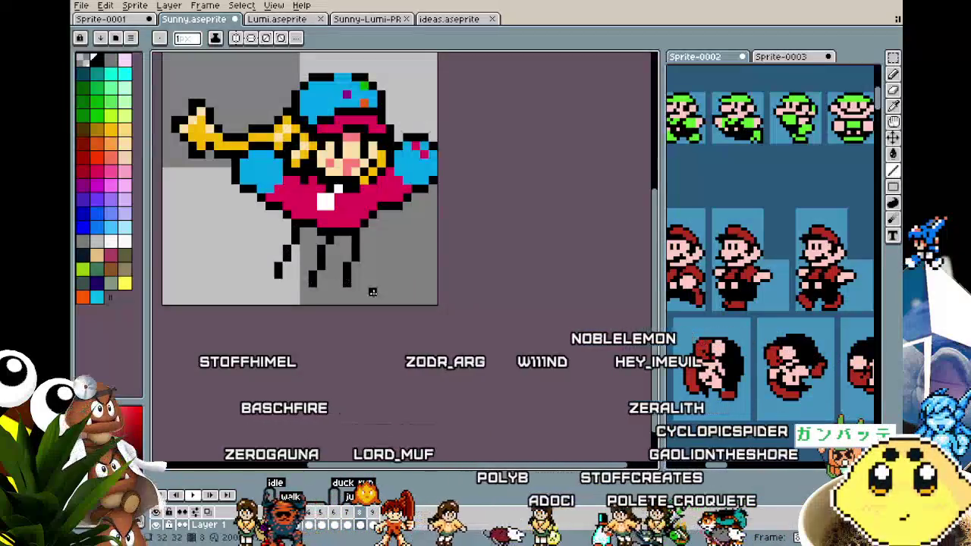
drag(355, 296, 330, 301)
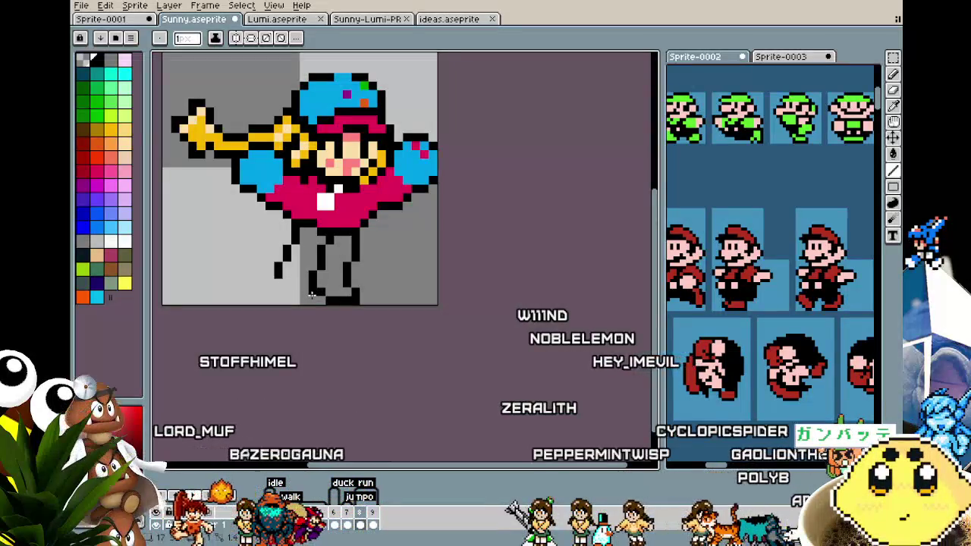
click(268, 284)
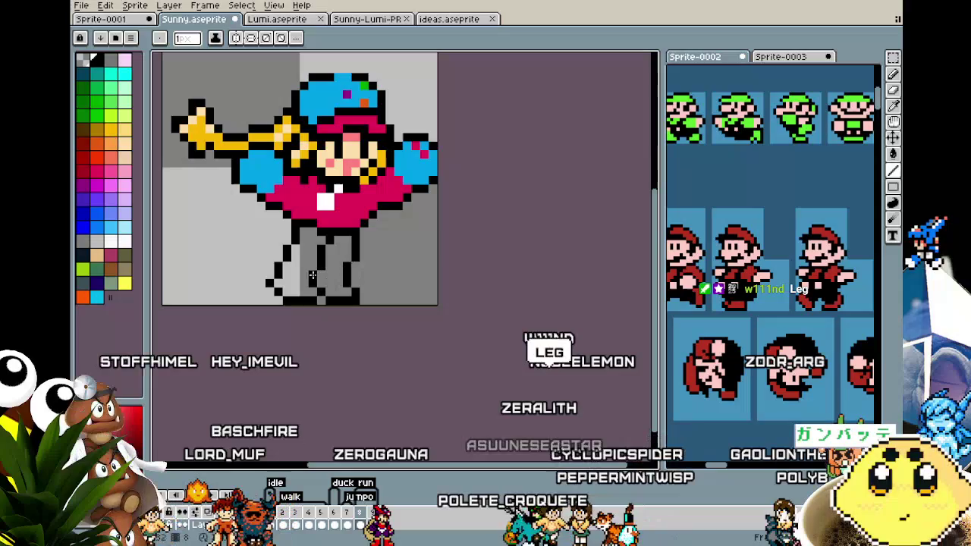
- Paint the shoes pink-red with orange-yellow trim, then zoom out to show the whole sprite
scroll(269, 276, down, 2)
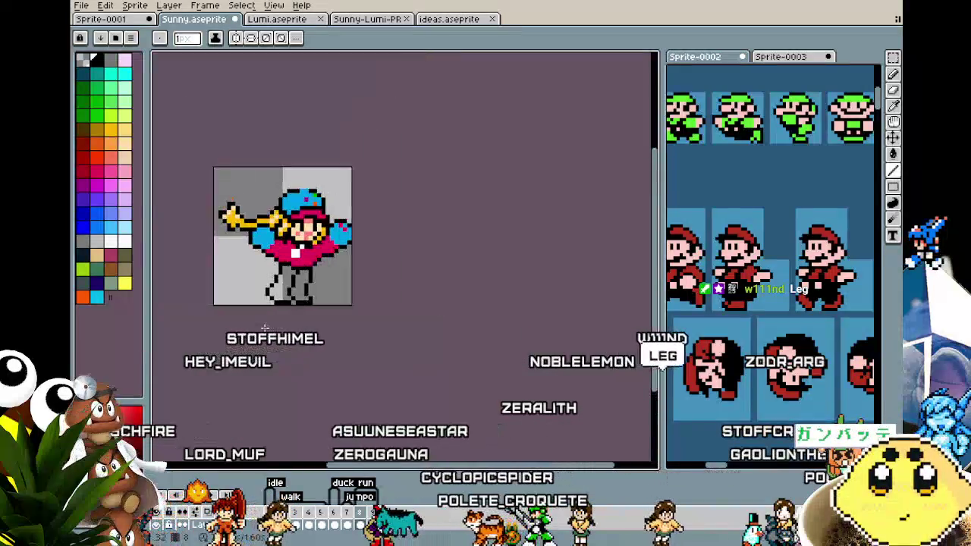
scroll(268, 276, down, 1)
scroll(288, 251, up, 2)
scroll(298, 235, up, 3)
click(93, 169)
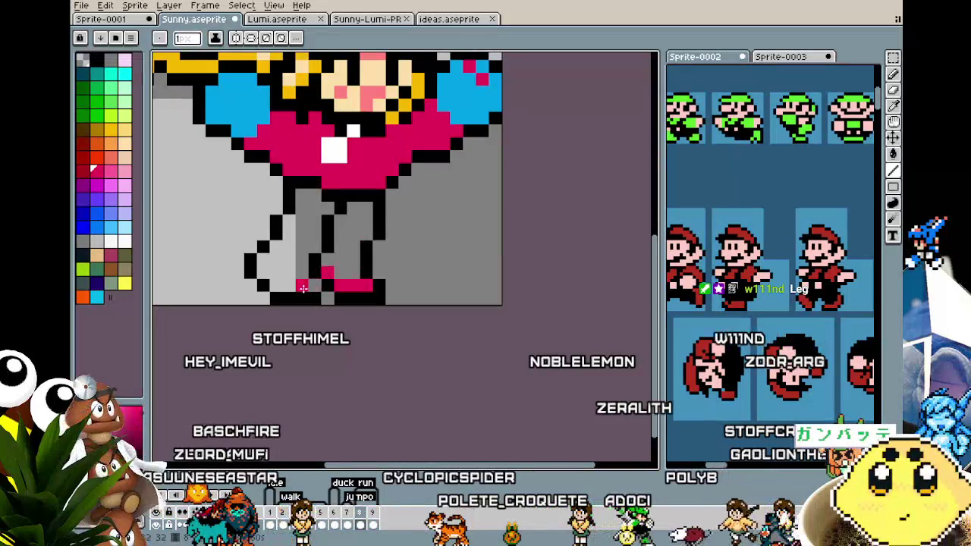
click(263, 272)
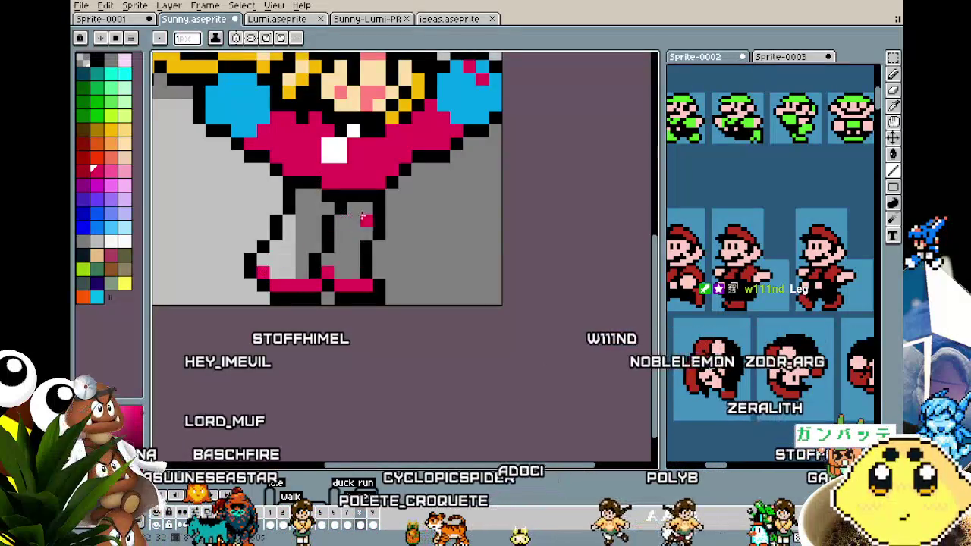
click(110, 129)
drag(353, 273, 330, 260)
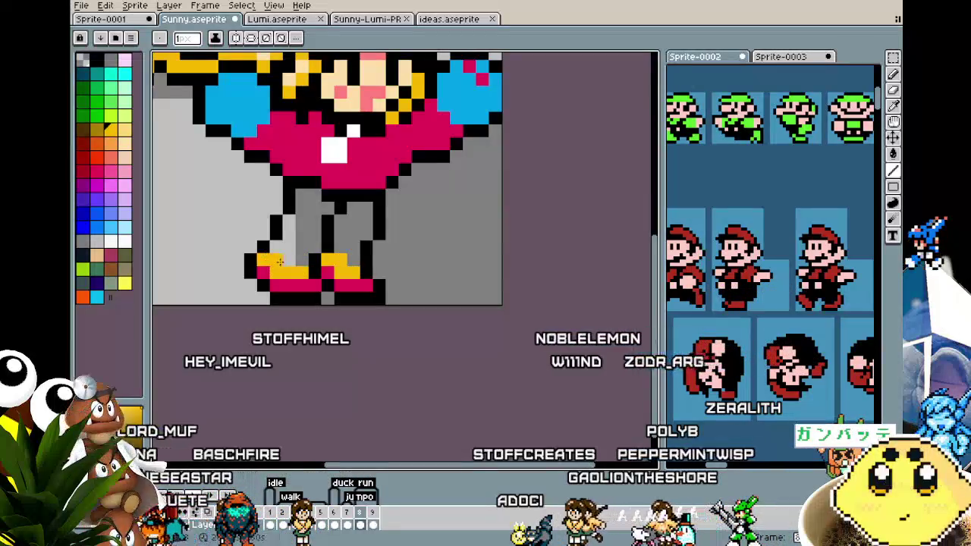
scroll(285, 313, down, 3)
scroll(284, 303, up, 1)
scroll(304, 227, up, 1)
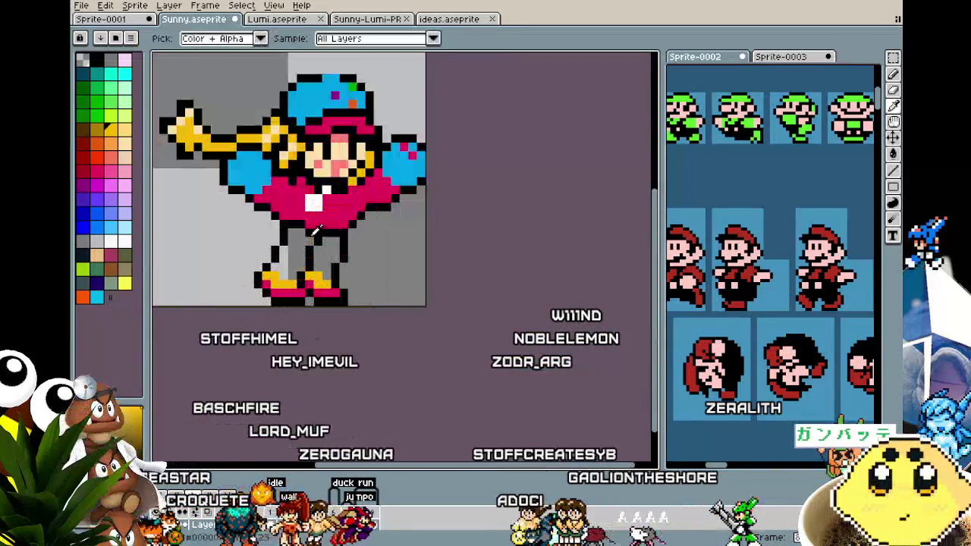
- Marquee-select the bat's far-left end and move it down to angle the bat
scroll(299, 380, down, 2)
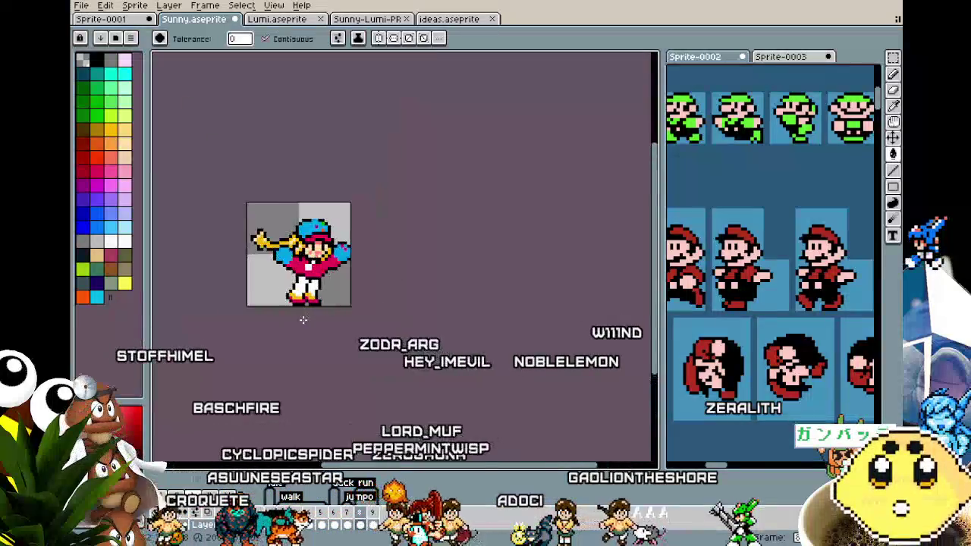
scroll(298, 380, down, 2)
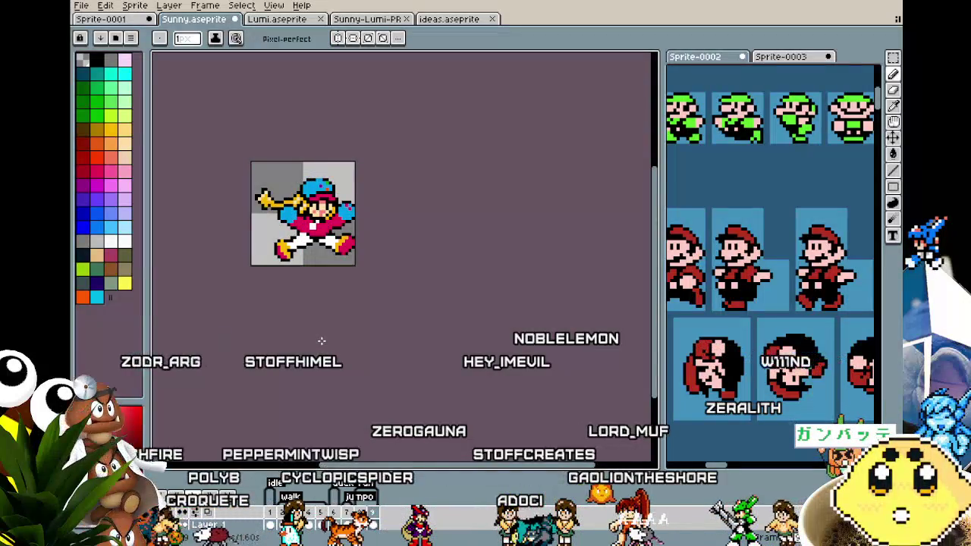
scroll(321, 341, up, 1)
scroll(318, 241, up, 1)
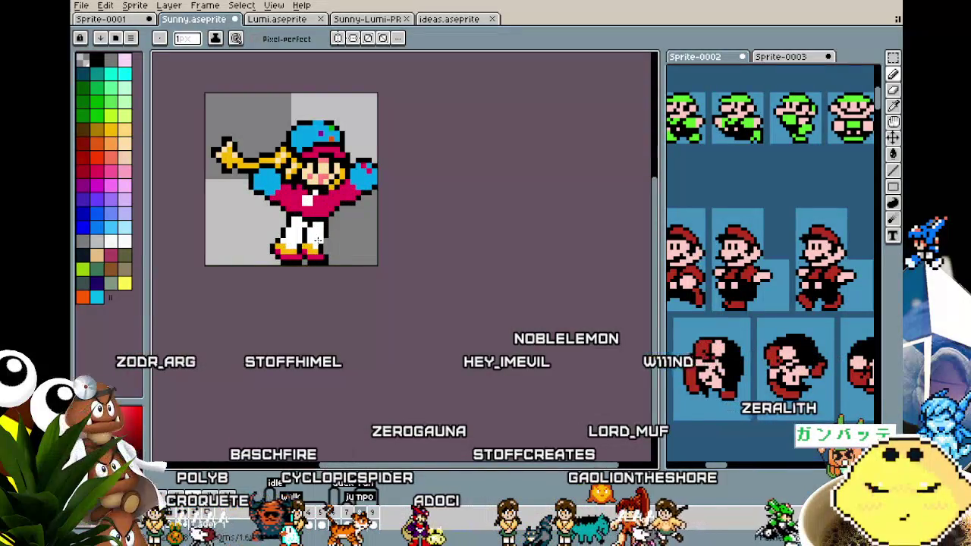
scroll(255, 182, up, 1)
scroll(203, 179, up, 1)
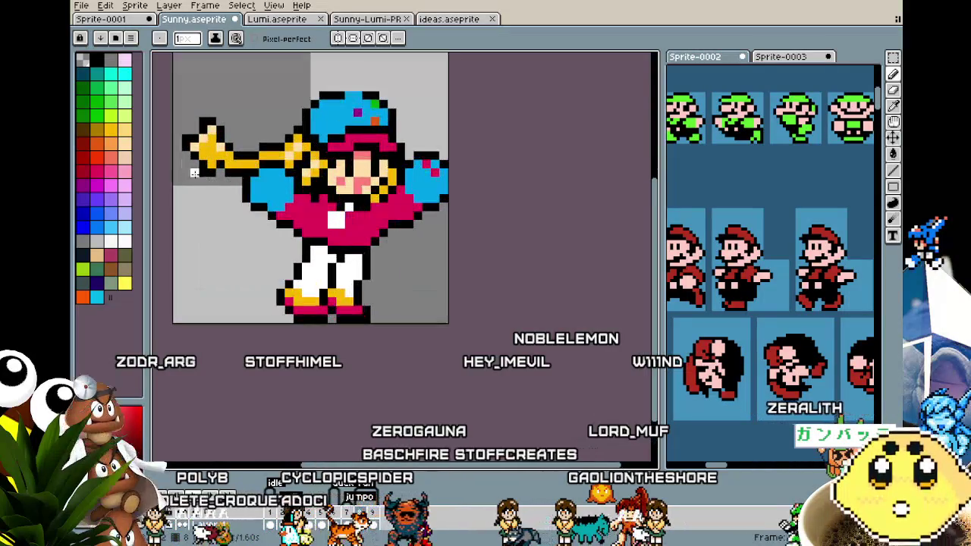
key(m)
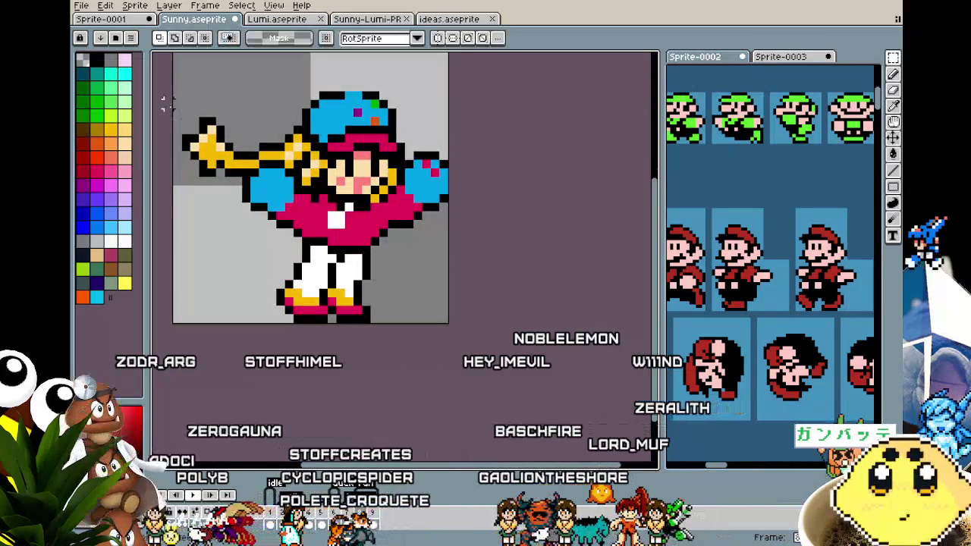
drag(164, 97, 216, 159)
mouse_move(238, 194)
mouse_down()
mouse_move(243, 203)
mouse_move(222, 222)
mouse_up()
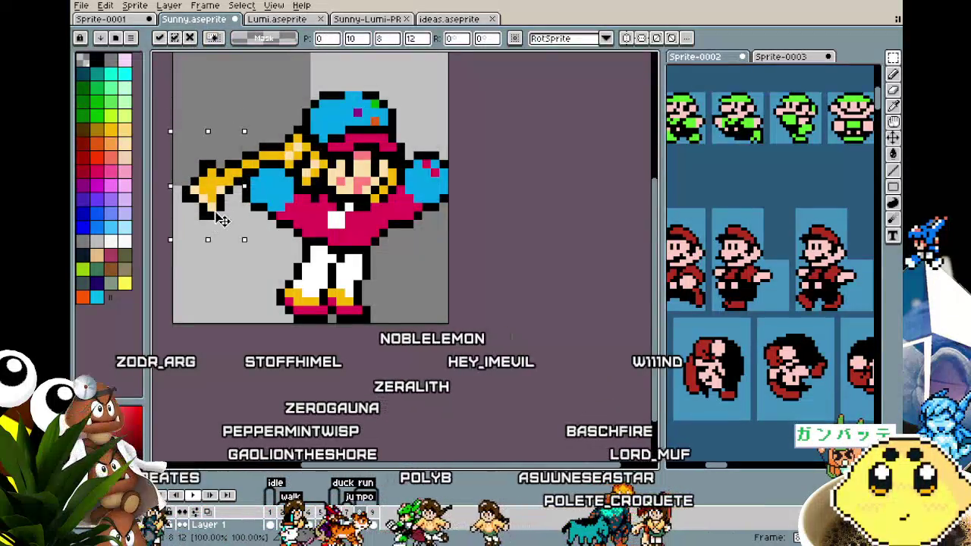
key(ctrl+d)
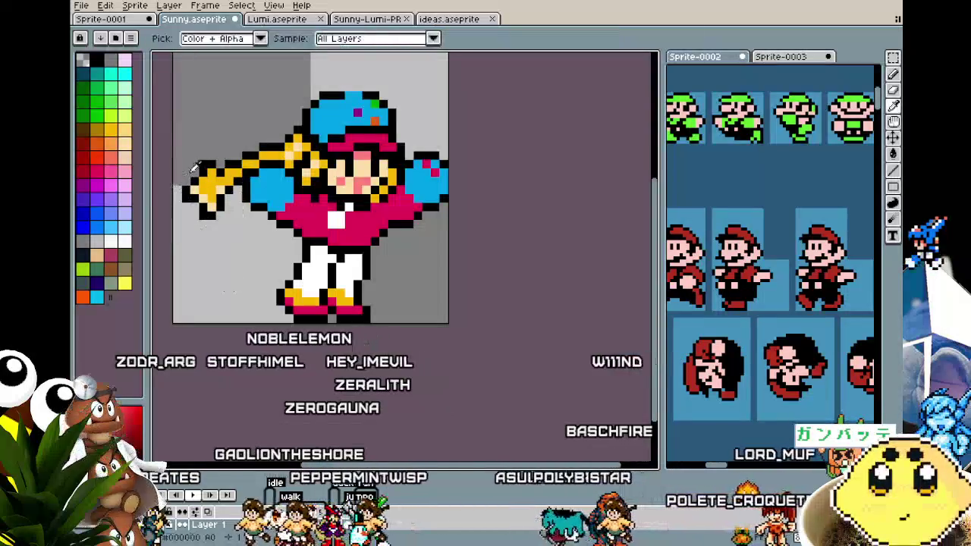
- Fill in the missing pixels at the bat's tip with the pencil
key(b)
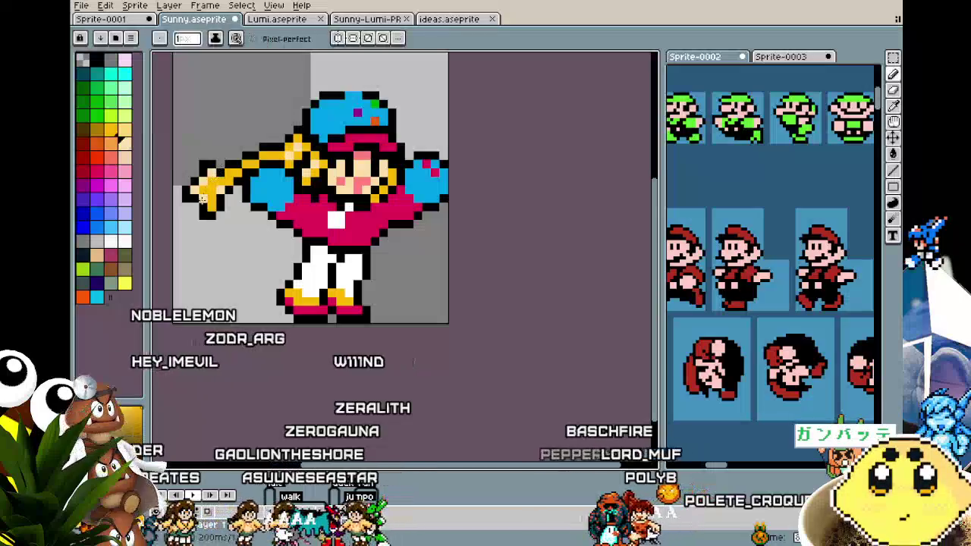
drag(219, 186, 225, 184)
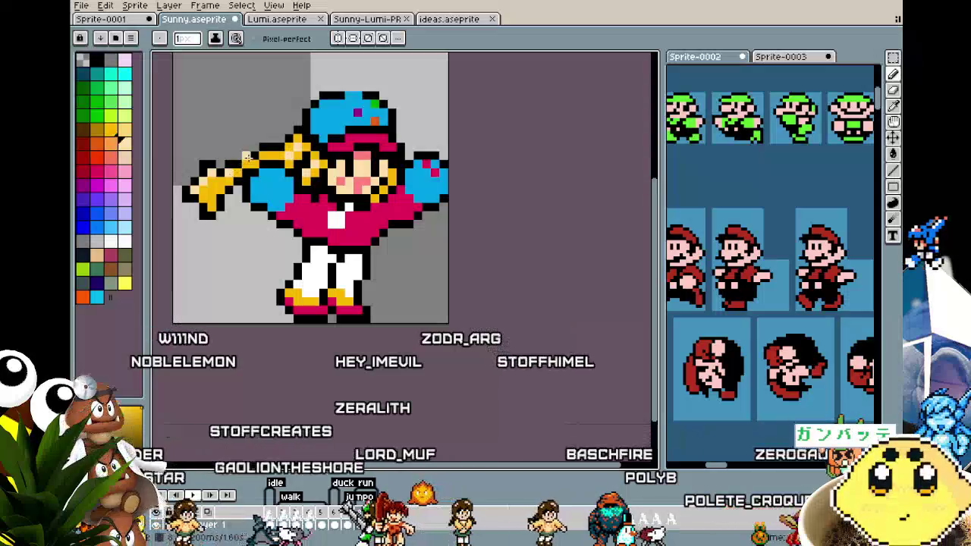
scroll(247, 163, down, 2)
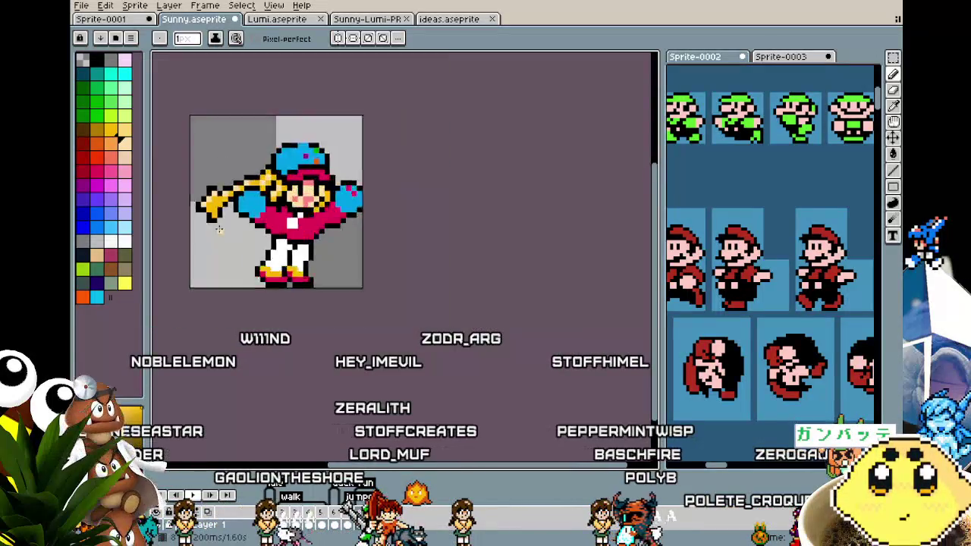
- Select the bat's far-left end and nudge it up one pixel, then return to the pencil
scroll(224, 287, down, 1)
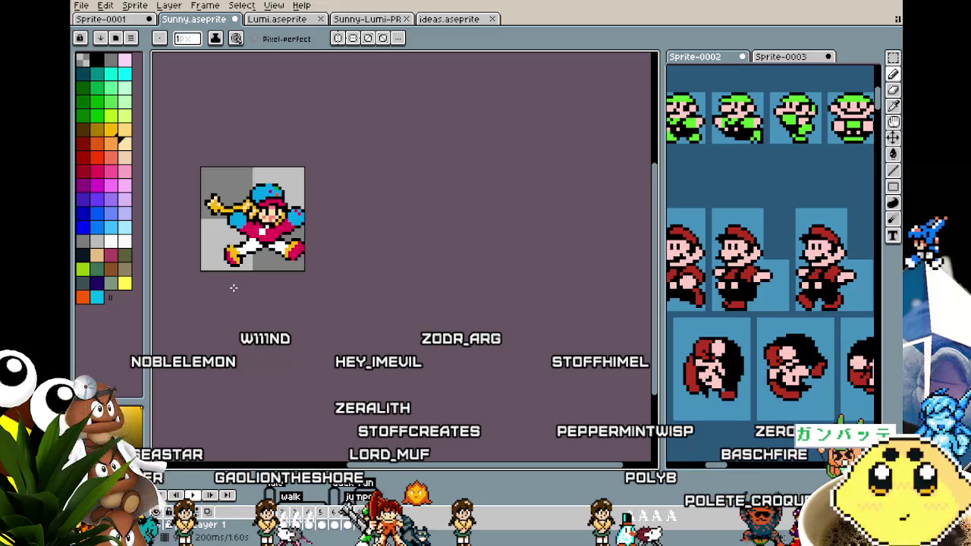
scroll(211, 225, up, 1)
scroll(214, 218, up, 2)
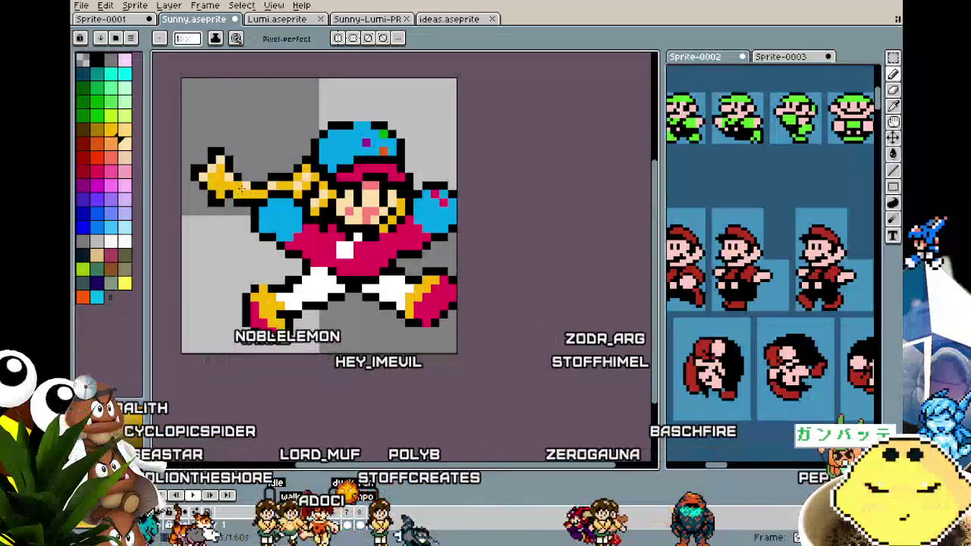
scroll(227, 254, down, 2)
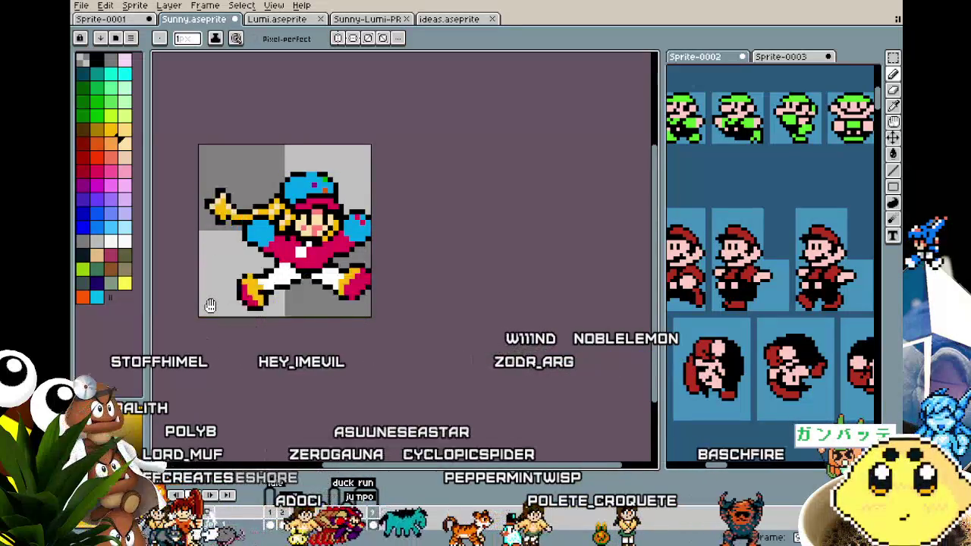
drag(210, 306, 251, 275)
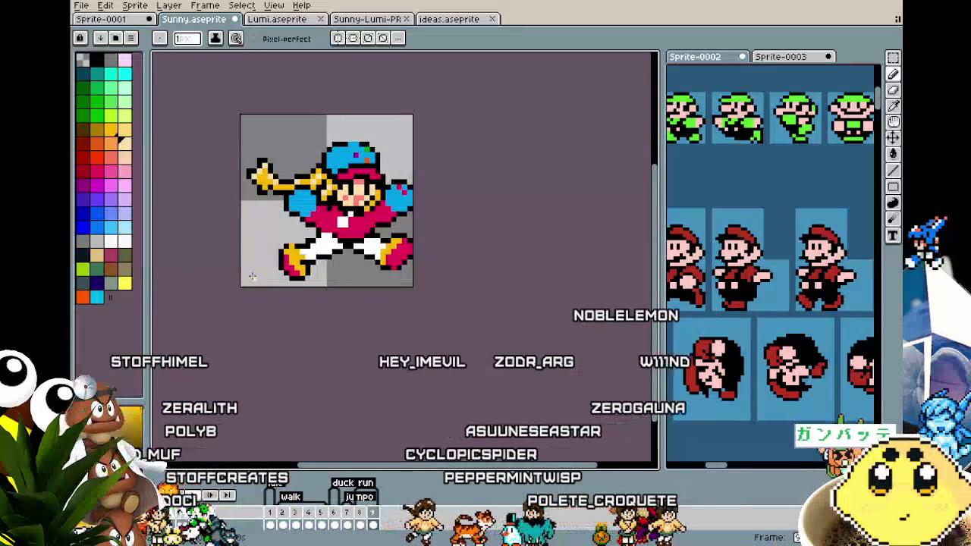
scroll(258, 201, up, 2)
scroll(262, 201, up, 1)
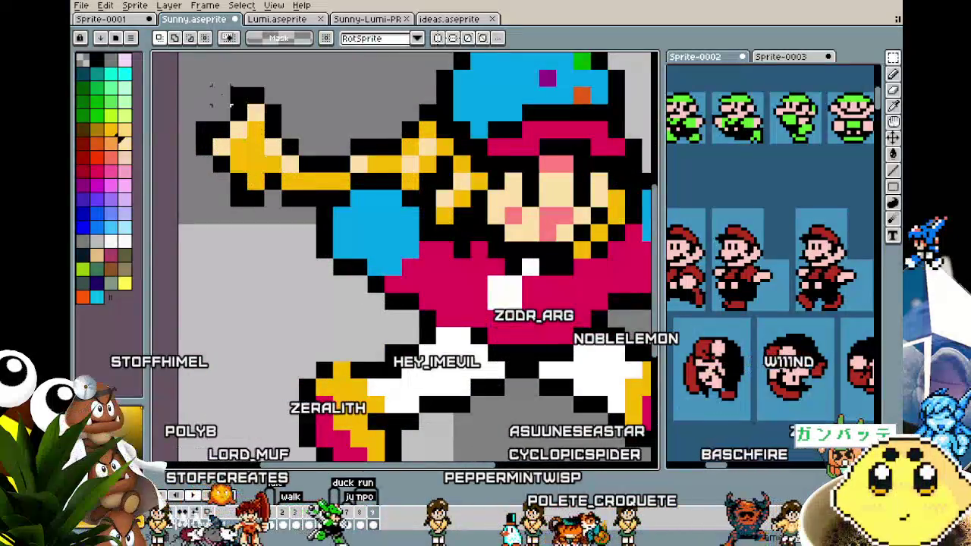
drag(211, 85, 335, 208)
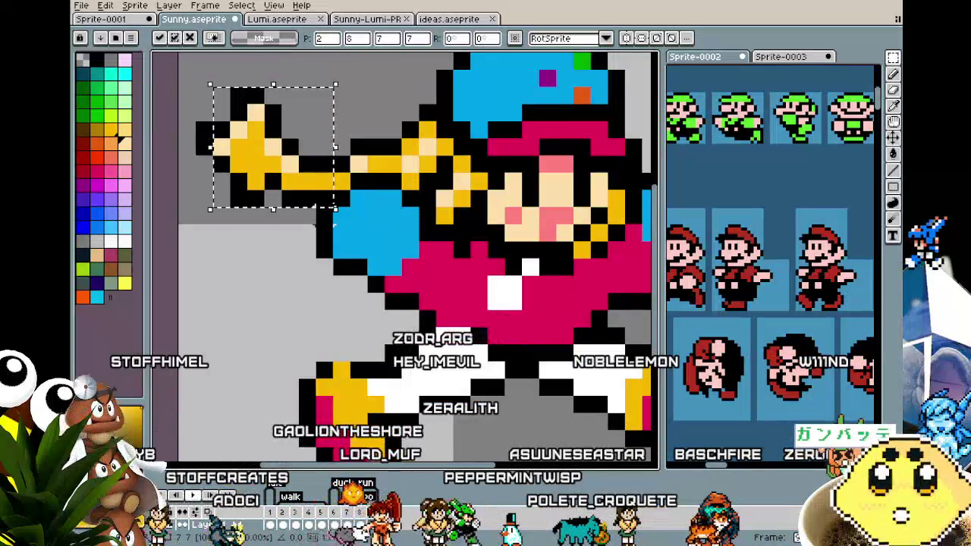
key(Up)
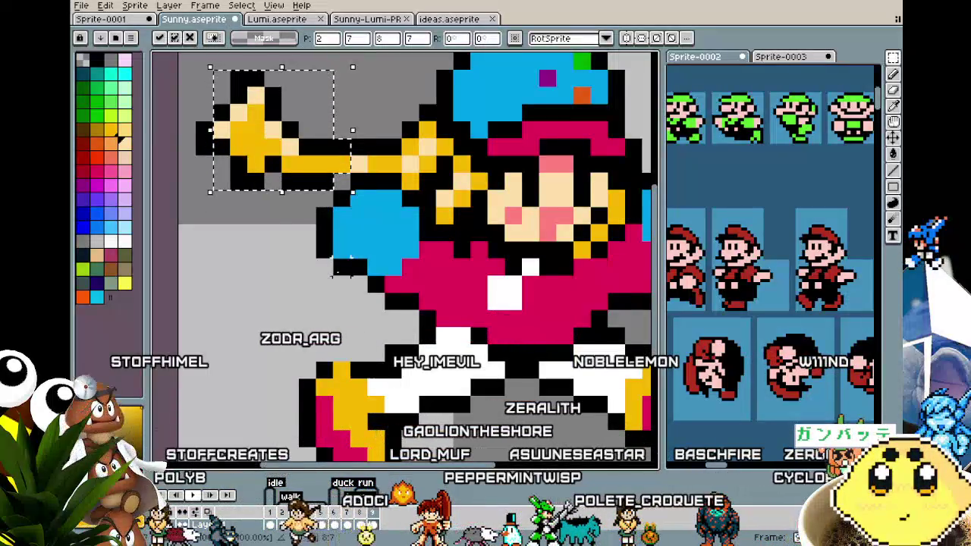
key(ctrl+d)
key(b)
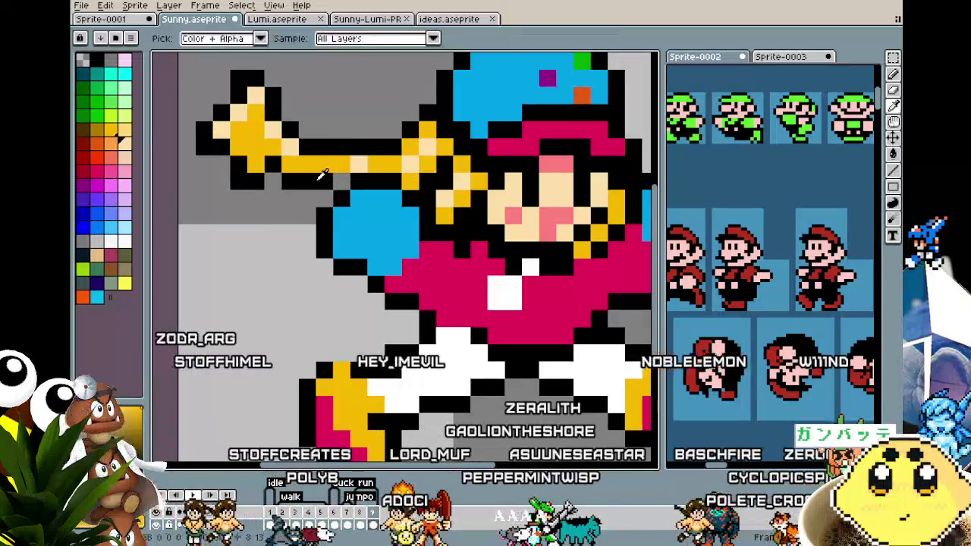
scroll(333, 186, down, 3)
scroll(303, 193, up, 2)
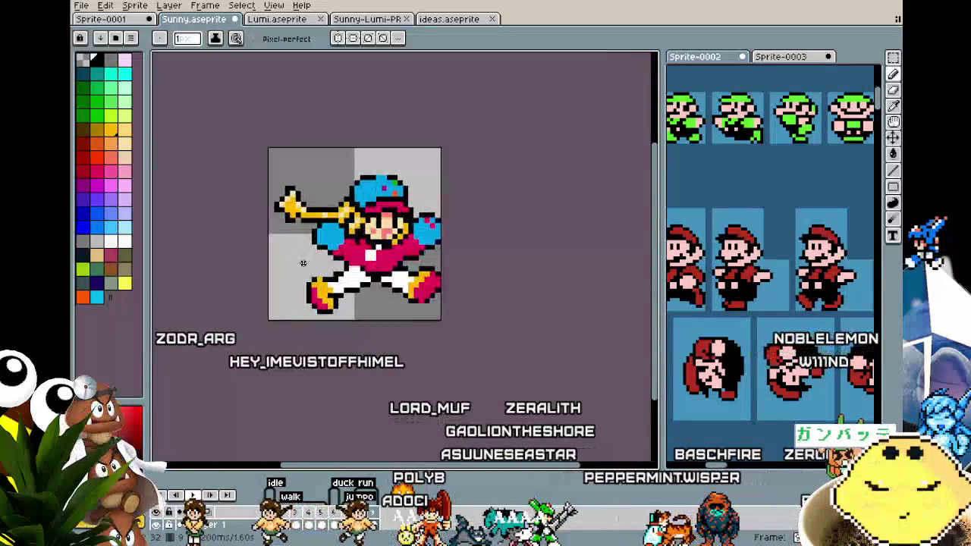
scroll(291, 198, up, 1)
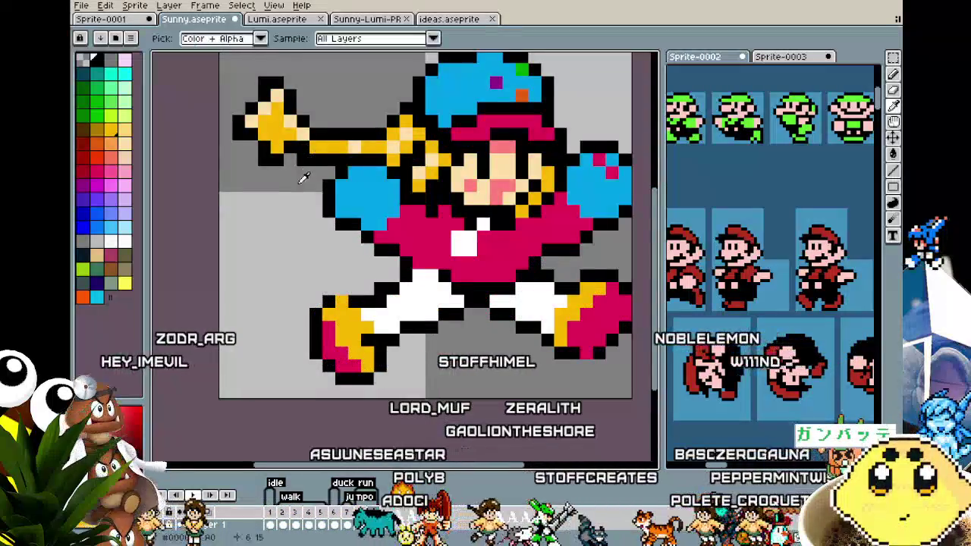
scroll(285, 238, down, 3)
scroll(285, 238, down, 1)
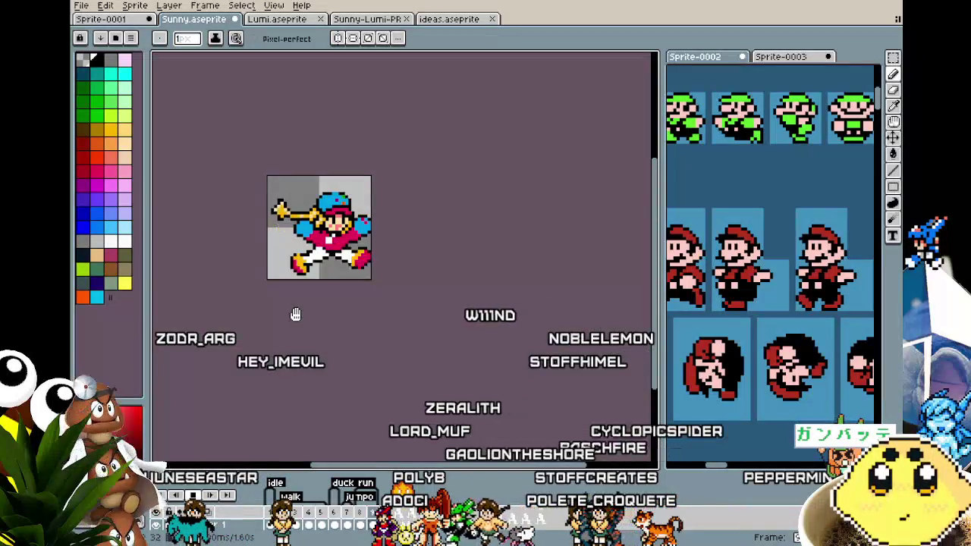
scroll(302, 286, up, 1)
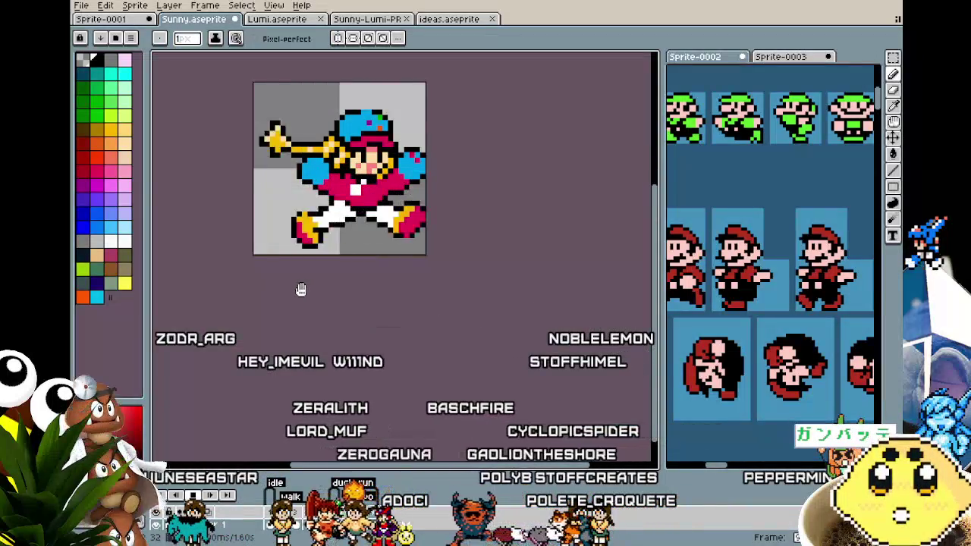
scroll(255, 338, up, 1)
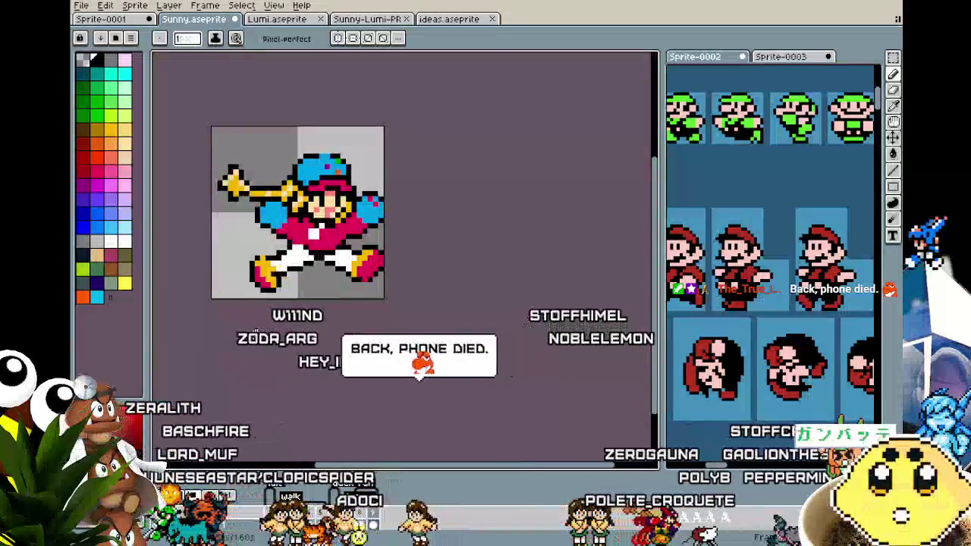
drag(256, 338, 291, 345)
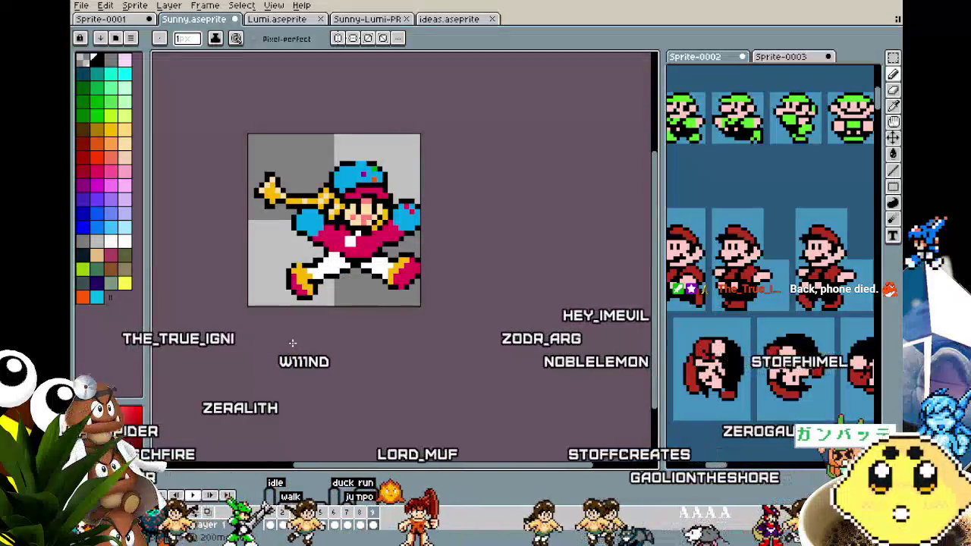
key(m)
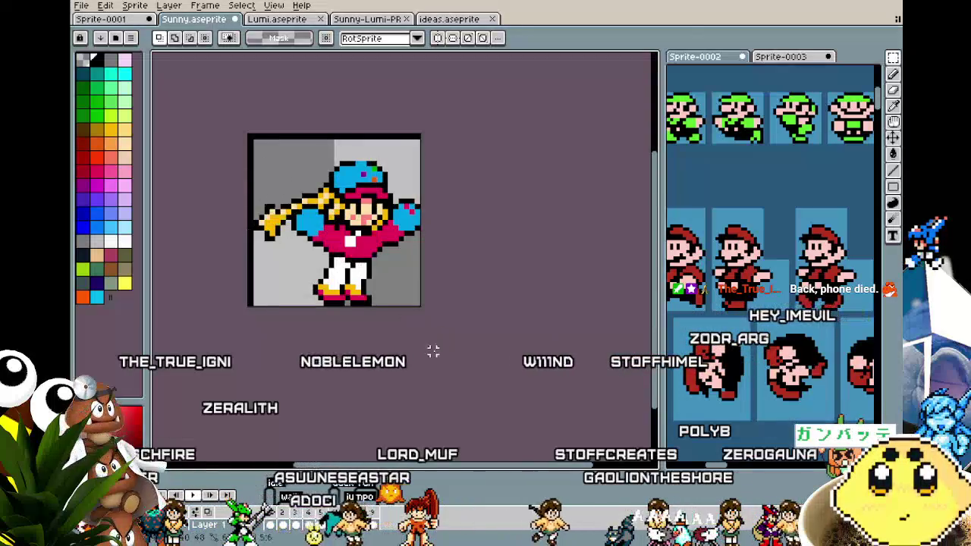
key(ctrl+a)
key(ctrl+d)
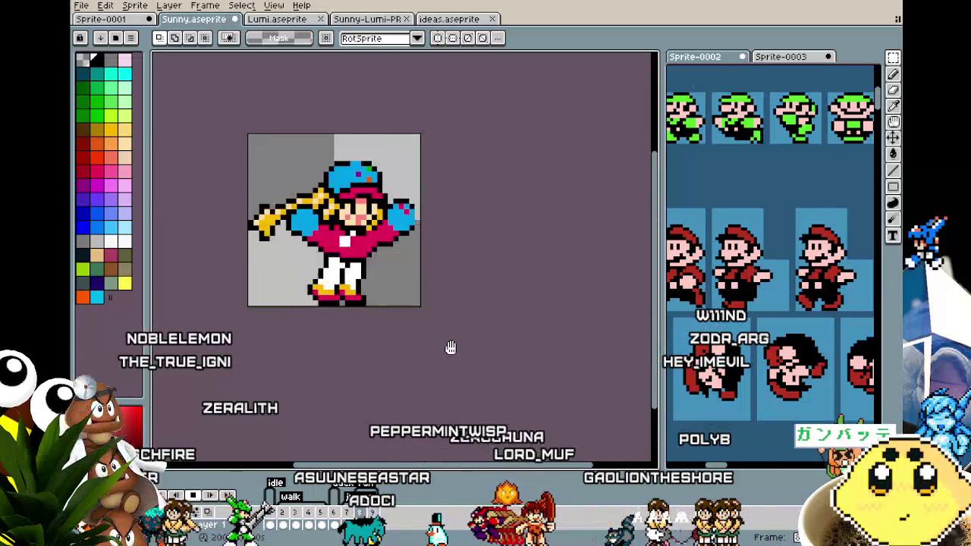
key(b)
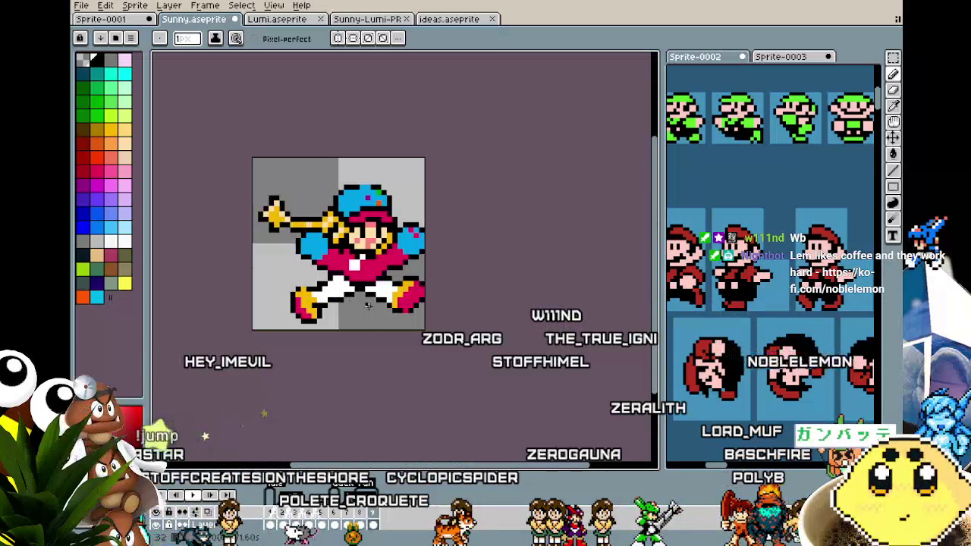
scroll(368, 305, up, 3)
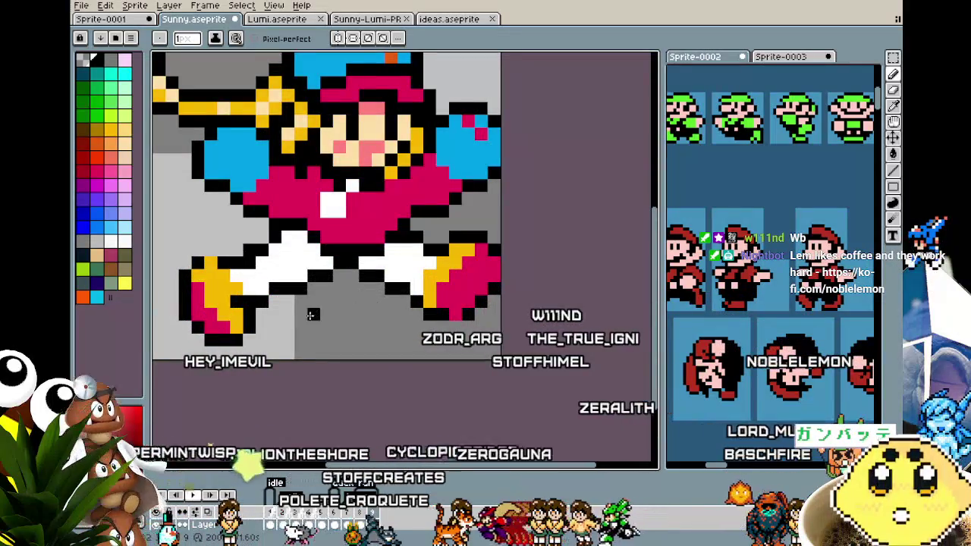
- Paint over both legs with background grey, turning on onion skin as a reference
key(m)
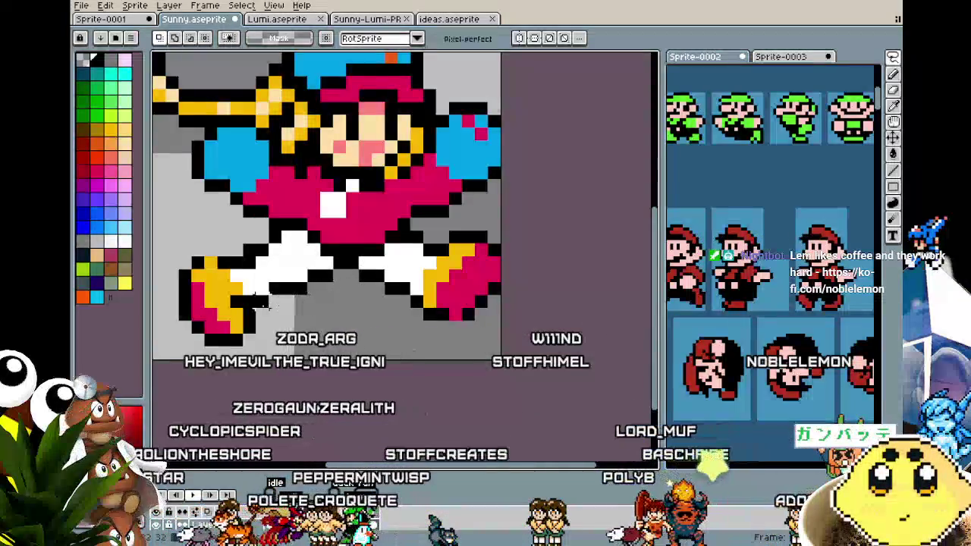
key(b)
drag(312, 303, 233, 334)
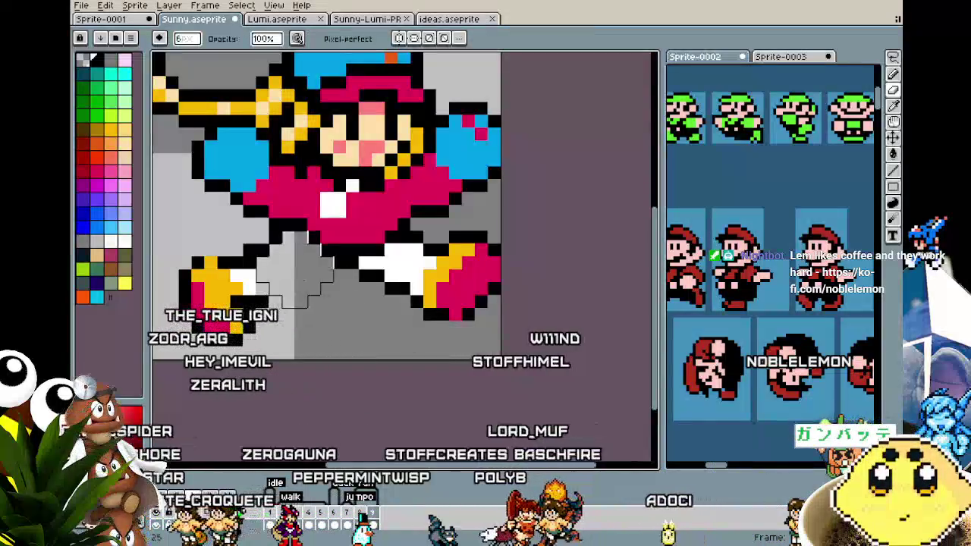
key(F3)
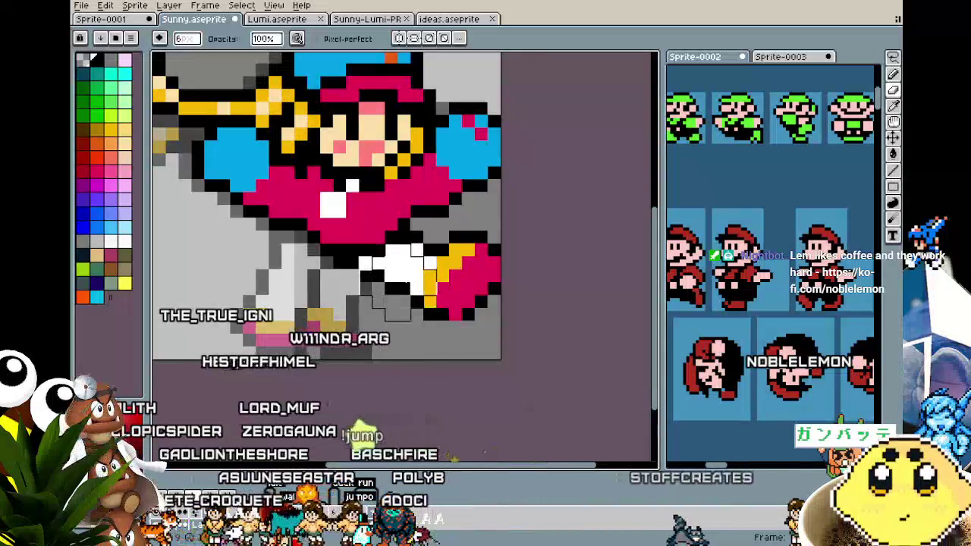
drag(440, 288, 353, 300)
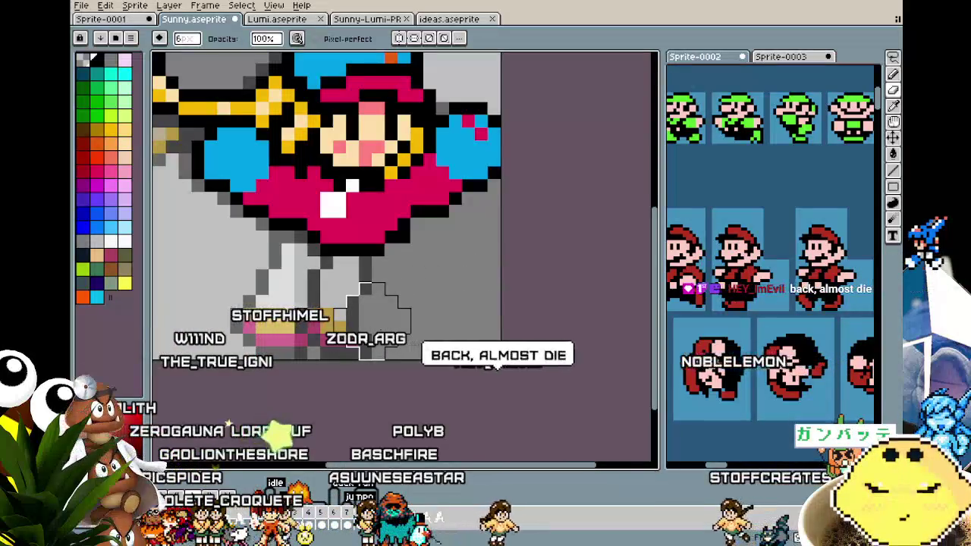
- Step back and forth between frames to compare against the legless swing frame
key(Left)
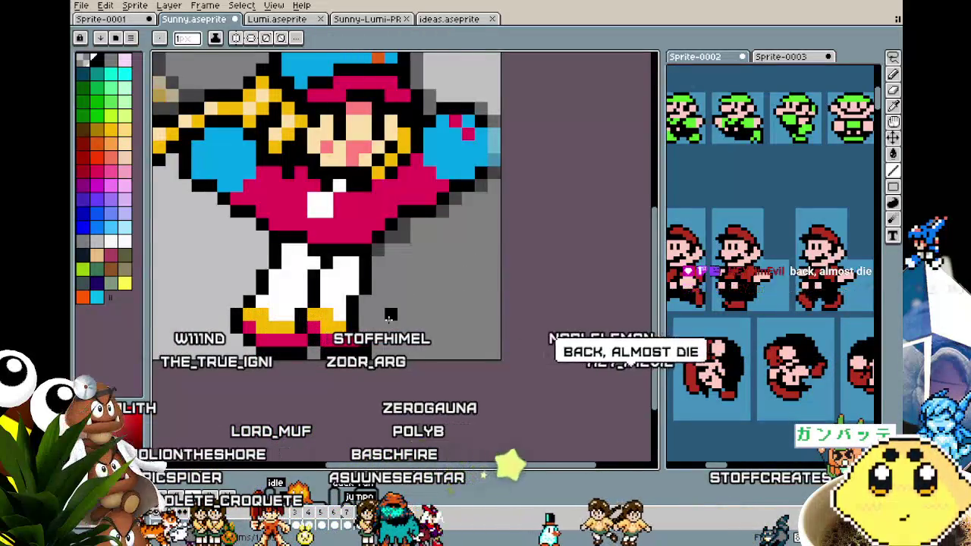
key(Left)
key(Right)
key(Right)
scroll(389, 318, down, 2)
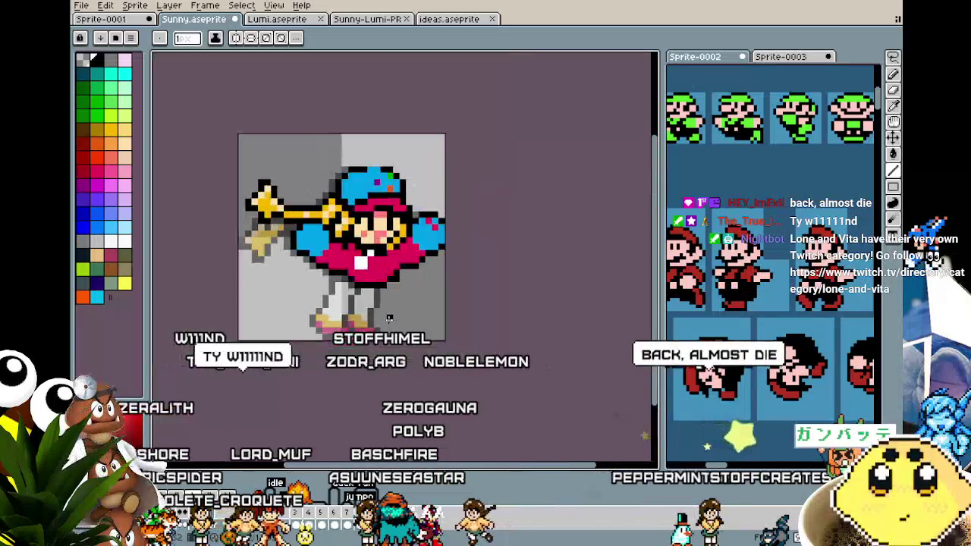
- Step to the next frame, which still has white legs, and open its frame options
key(ctrl)
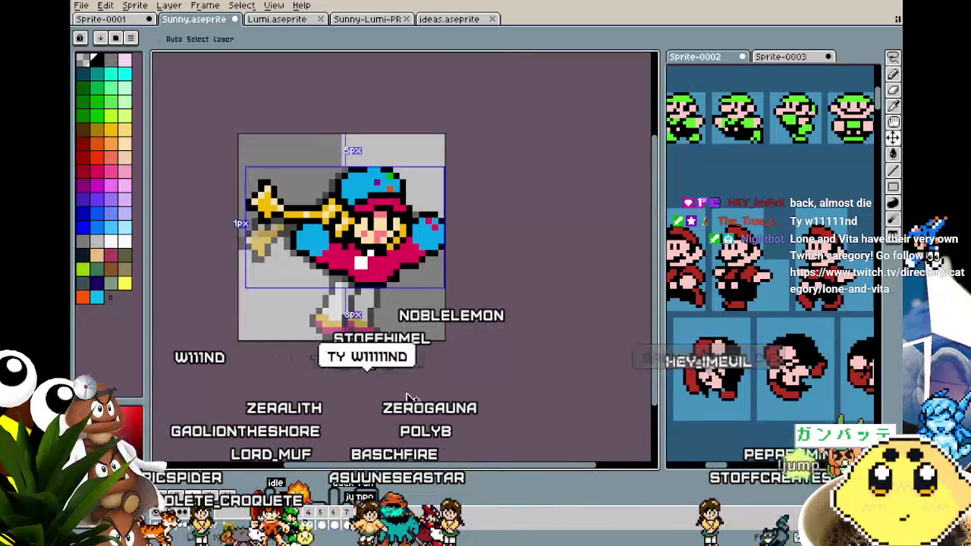
key(Right)
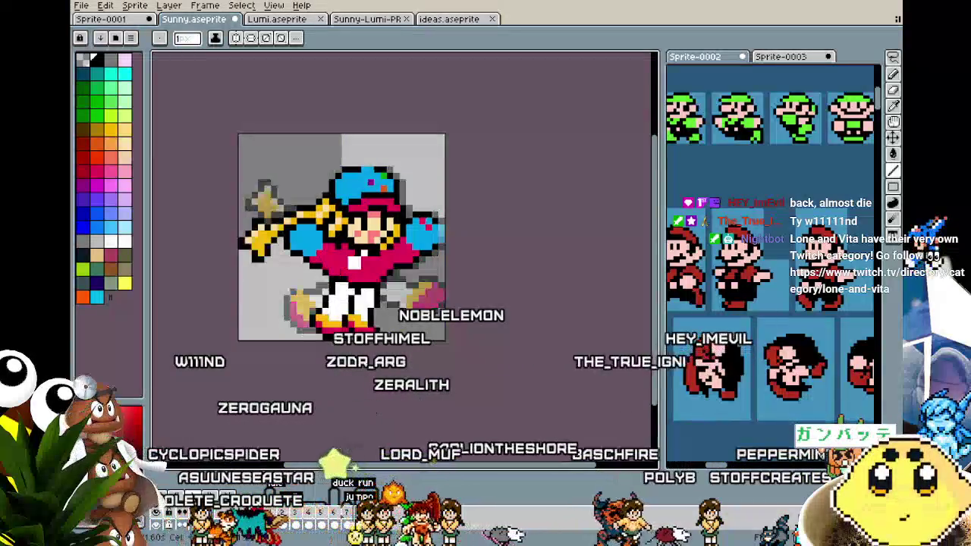
right_click(363, 513)
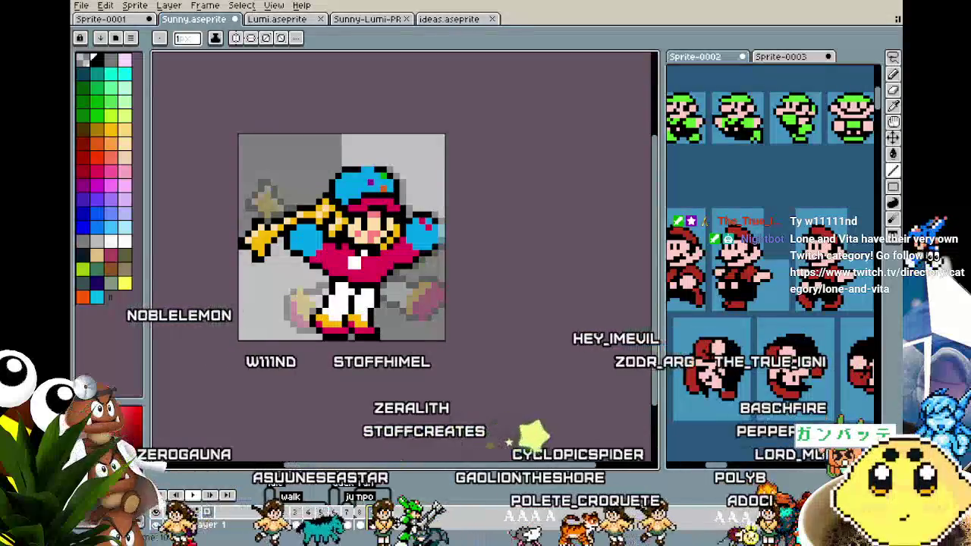
scroll(338, 366, up, 2)
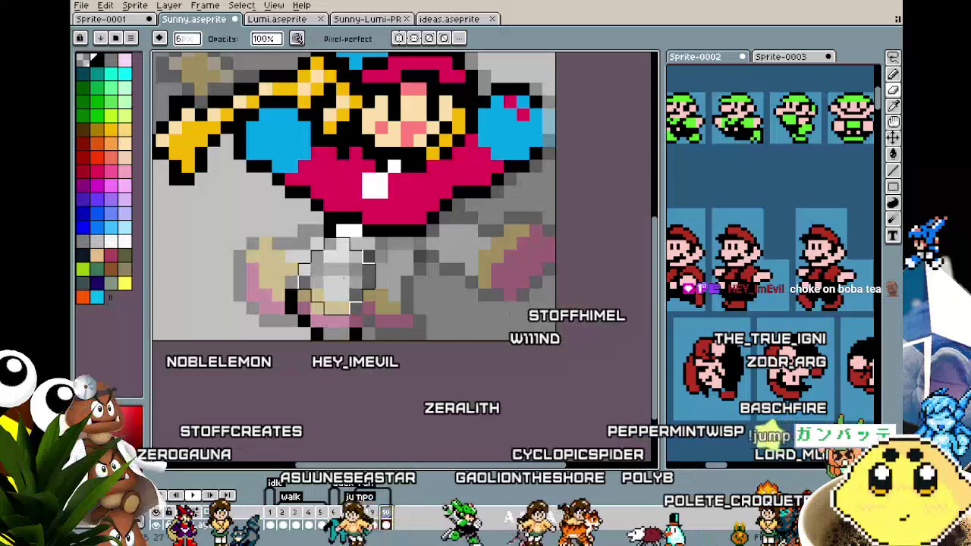
scroll(363, 328, up, 1)
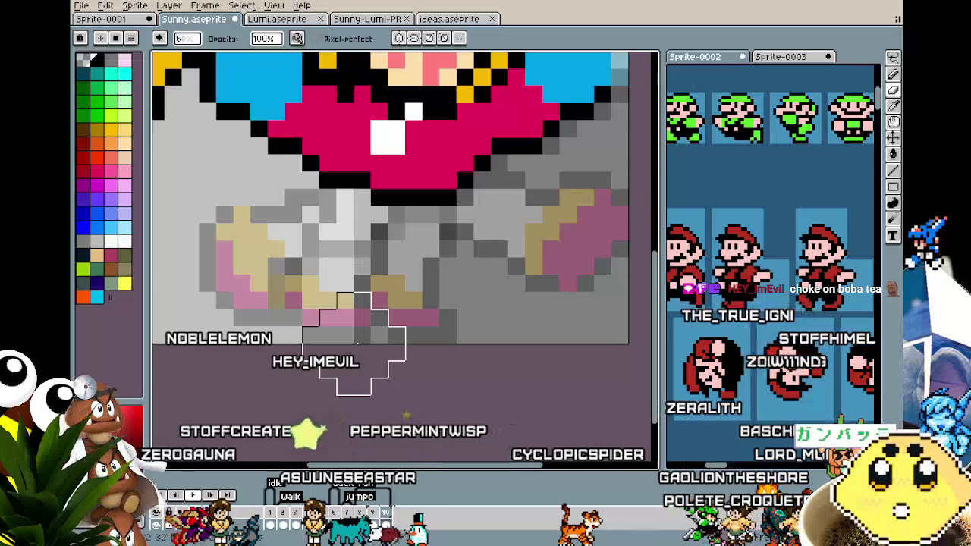
scroll(357, 342, down, 1)
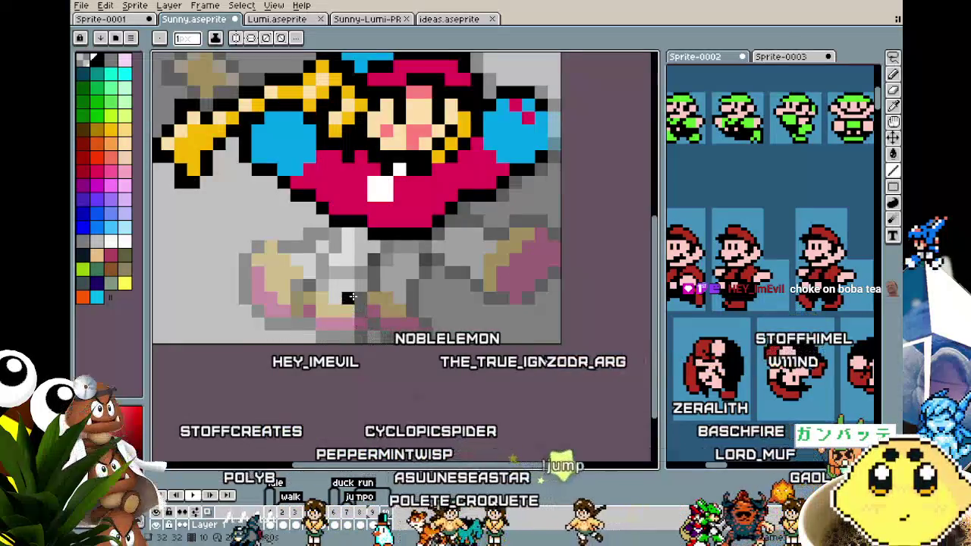
scroll(341, 292, right, 1)
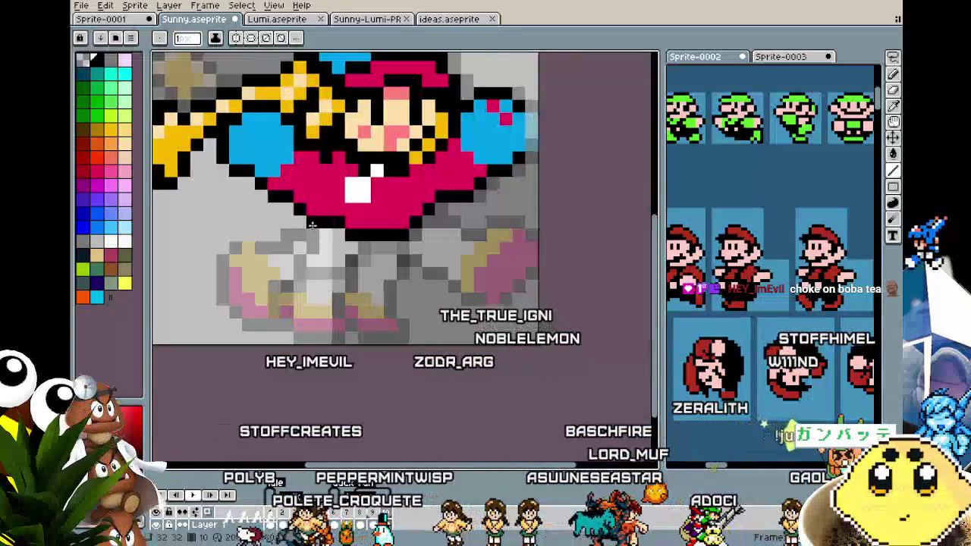
mouse_move(300, 222)
mouse_down()
mouse_move(223, 234)
mouse_move(261, 235)
mouse_up()
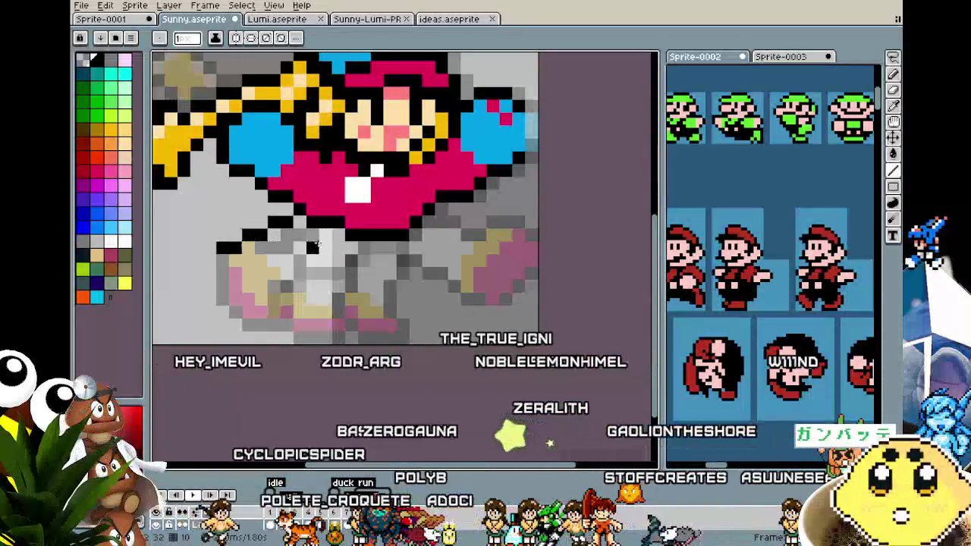
drag(345, 240, 260, 286)
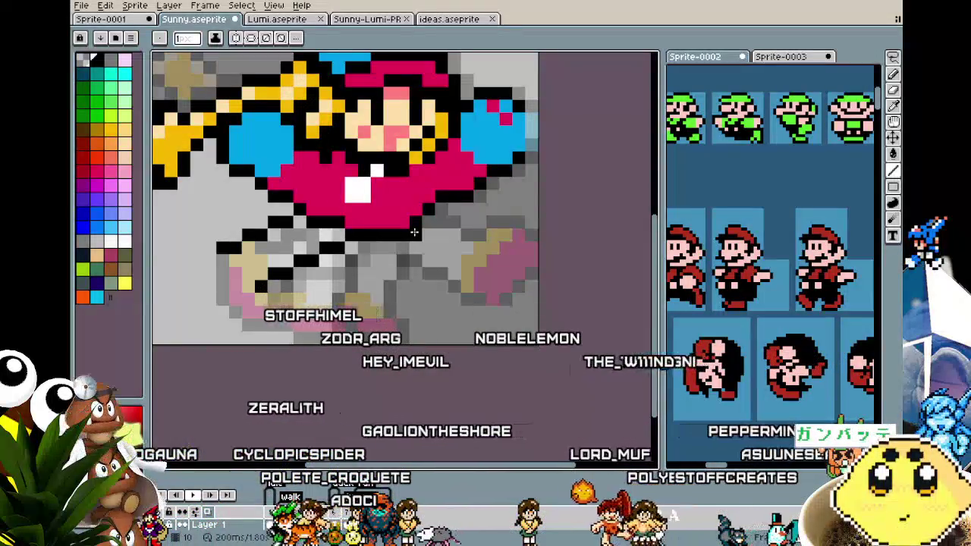
key(ctrl+z)
key(ctrl+z)
key(ctrl+z)
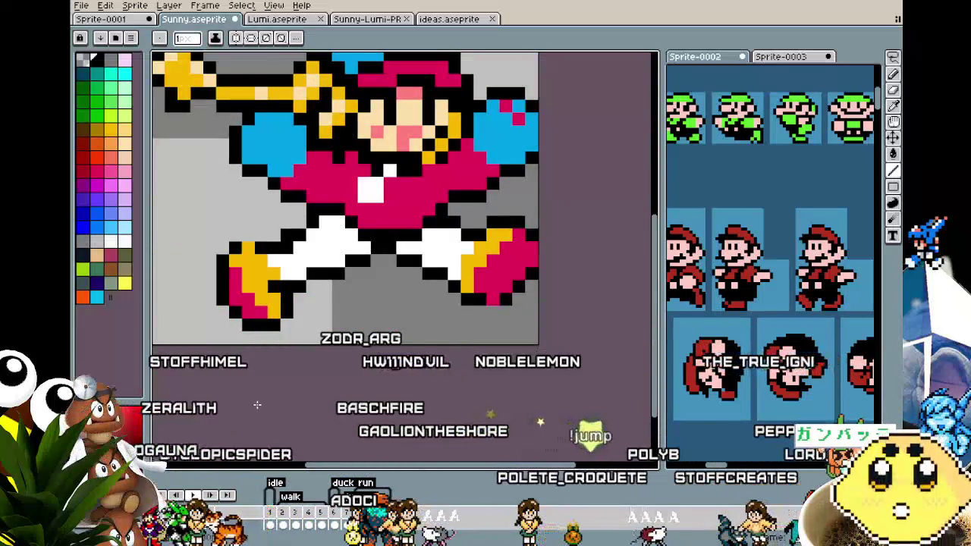
scroll(257, 406, down, 1)
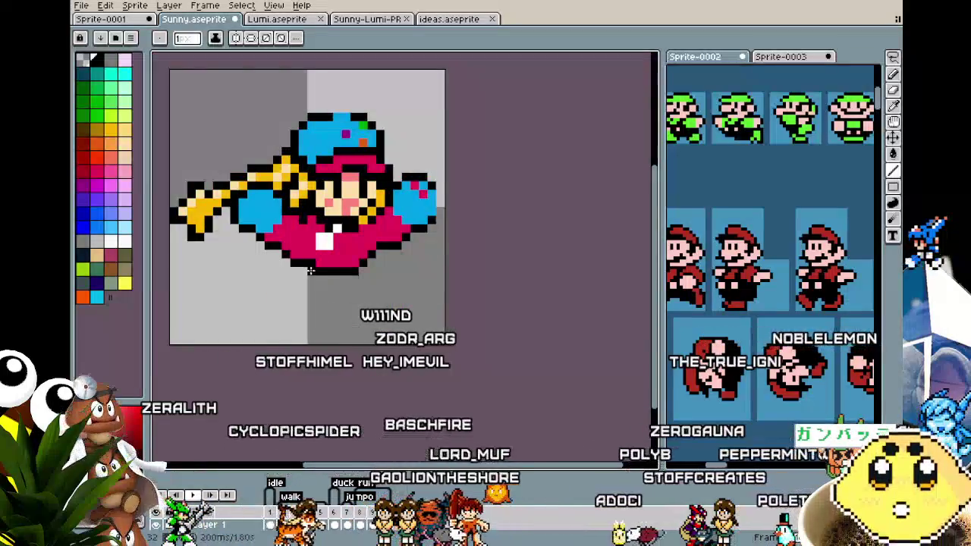
- Draw a diagonal black leg outline running down-right below the body, undoing stray pixels
mouse_move(310, 270)
mouse_down()
mouse_move(372, 289)
mouse_move(380, 304)
mouse_up()
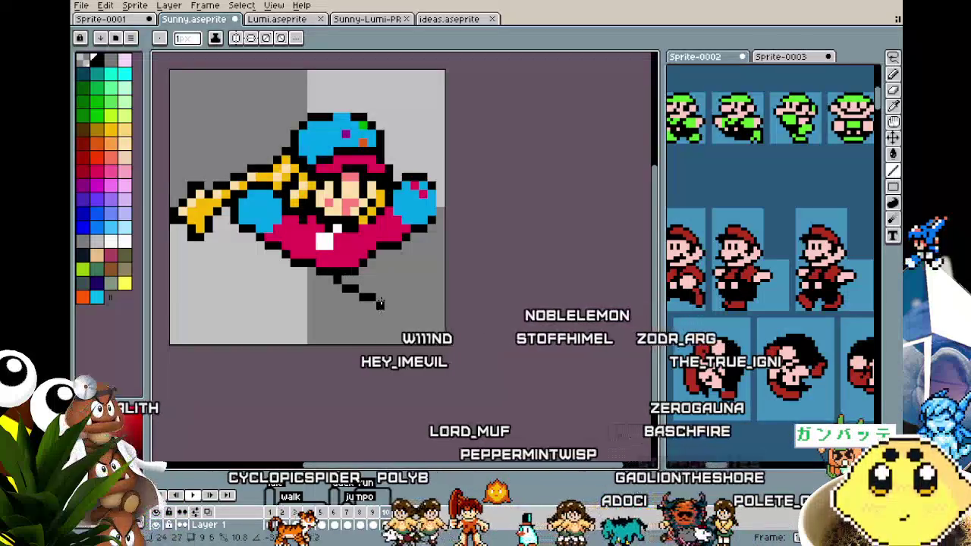
key(v)
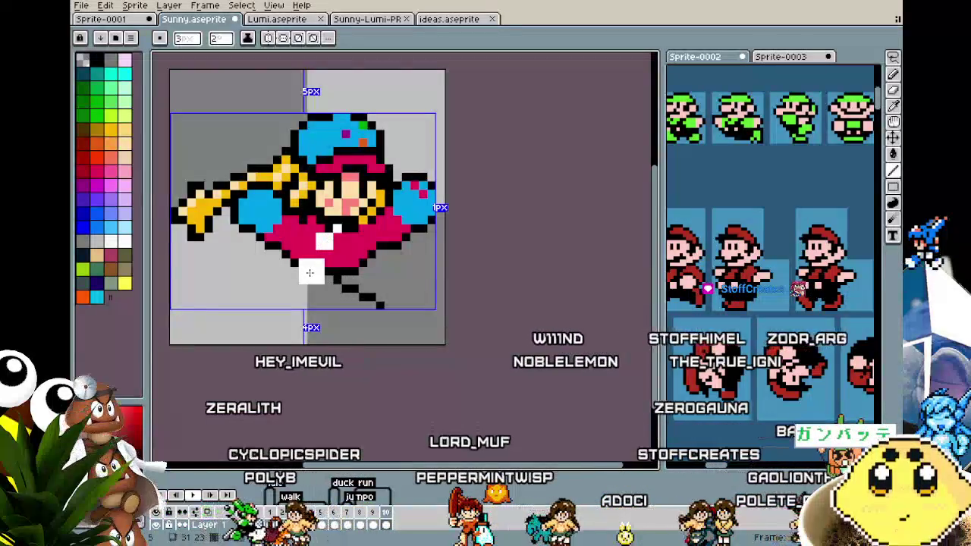
key(b)
key(ctrl)
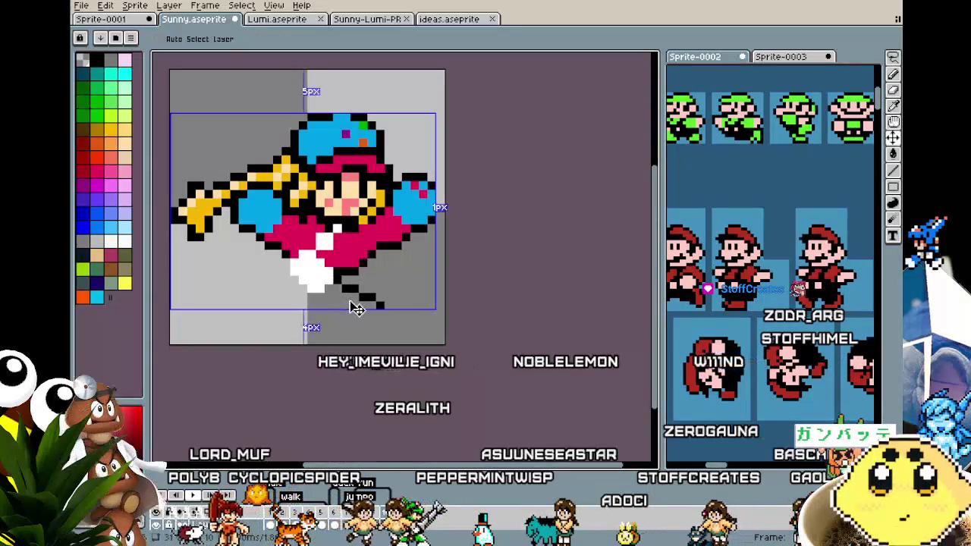
key(ctrl+z)
- Pick white from the sprite and fill in the leg pixels beside the outline
key(alt)
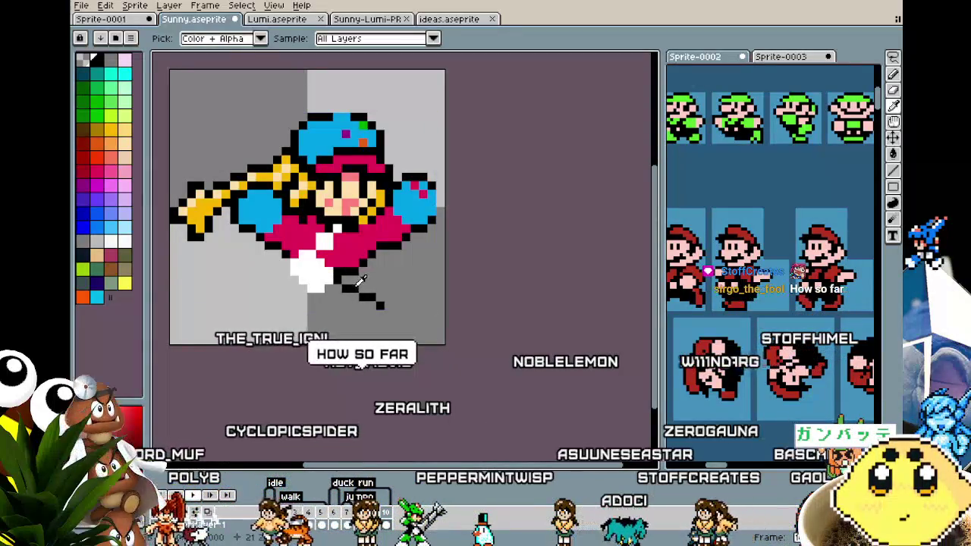
scroll(343, 297, up, 1)
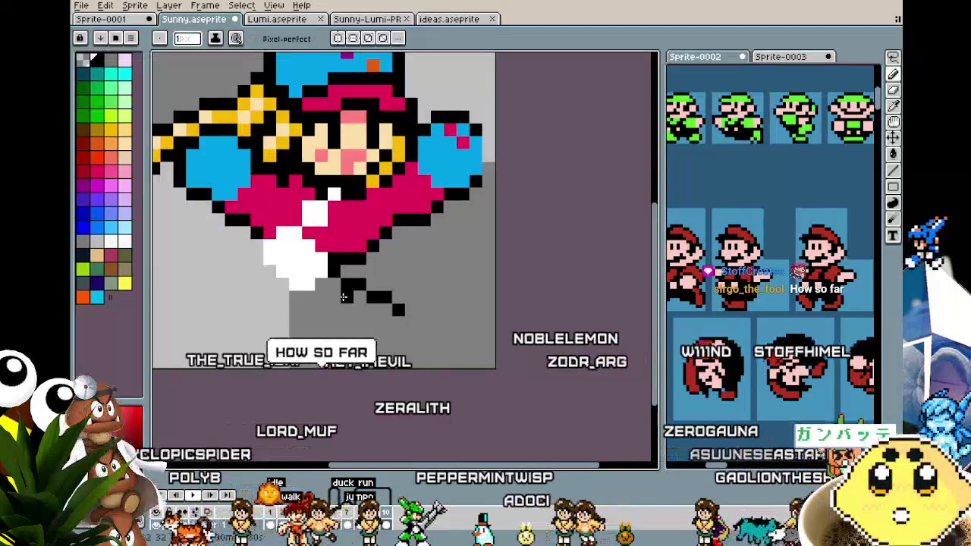
key(alt)
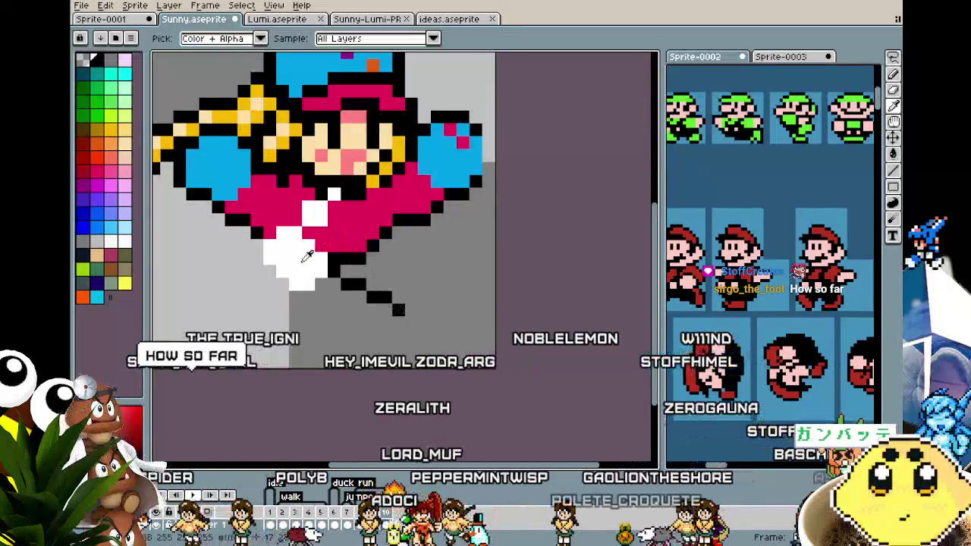
click(378, 304)
key(alt)
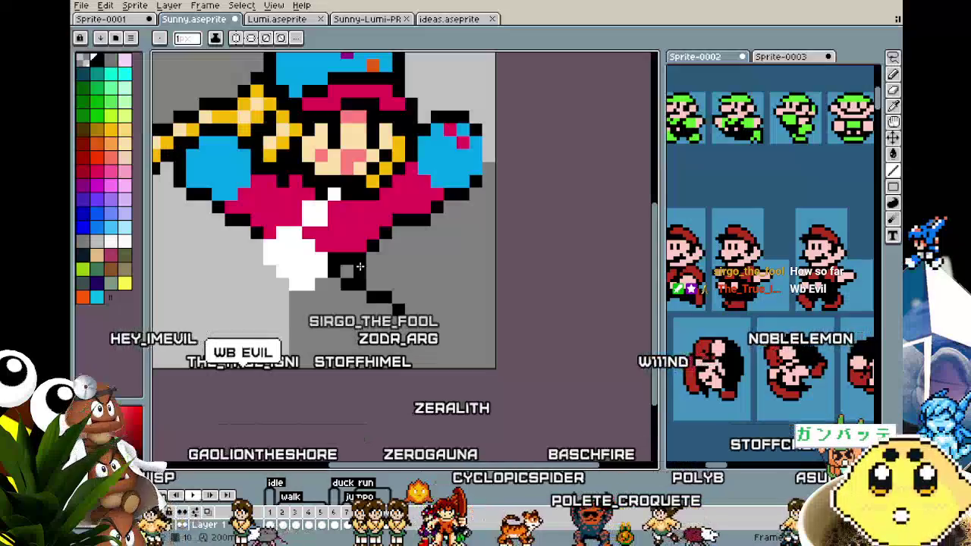
key(alt)
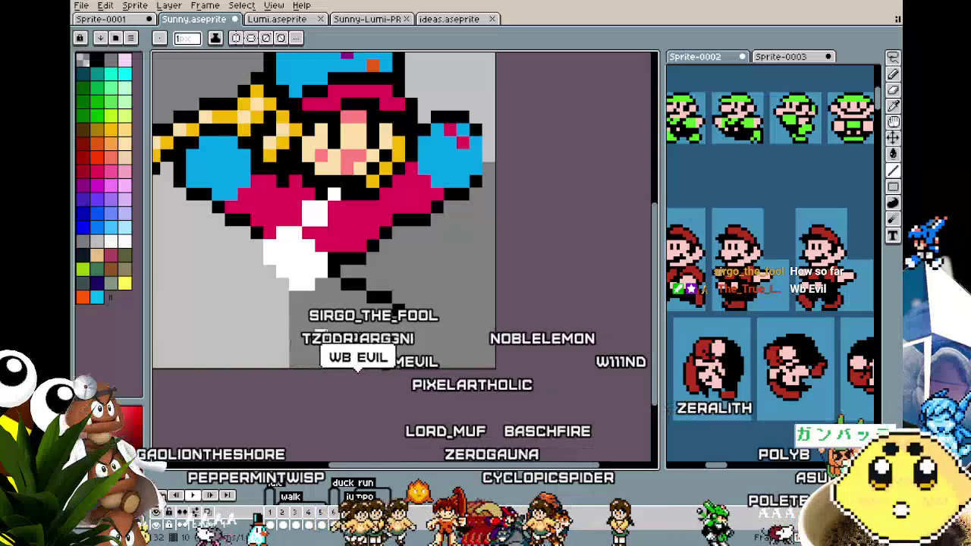
scroll(159, 309, up, 1)
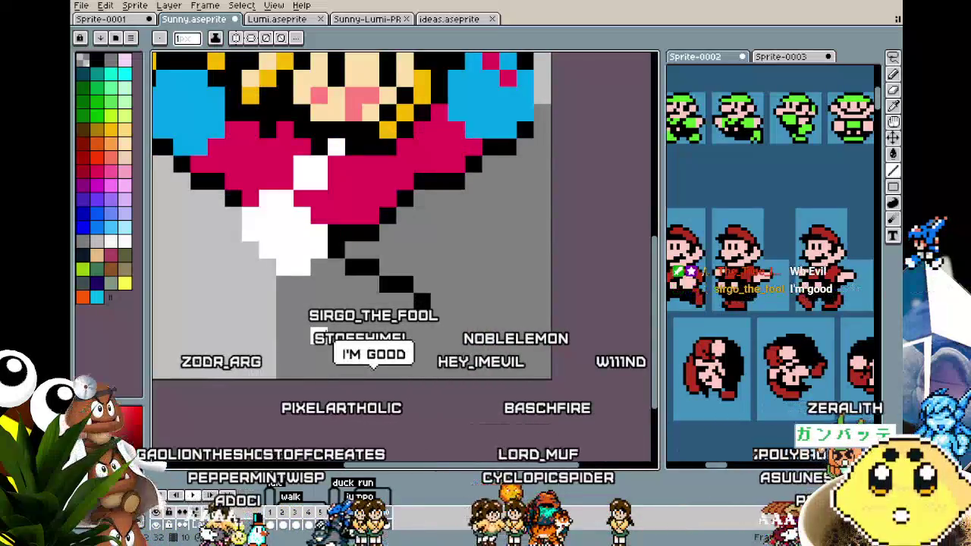
drag(318, 269, 333, 275)
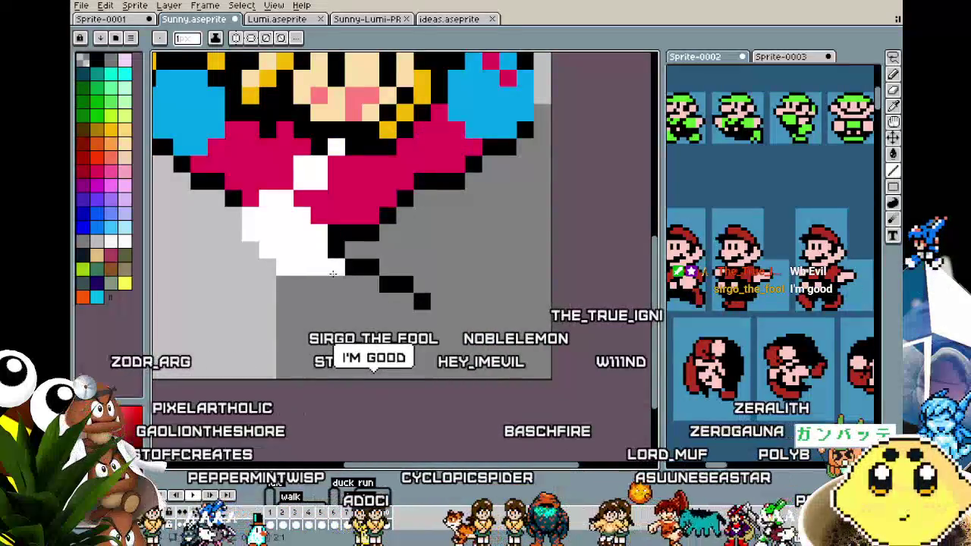
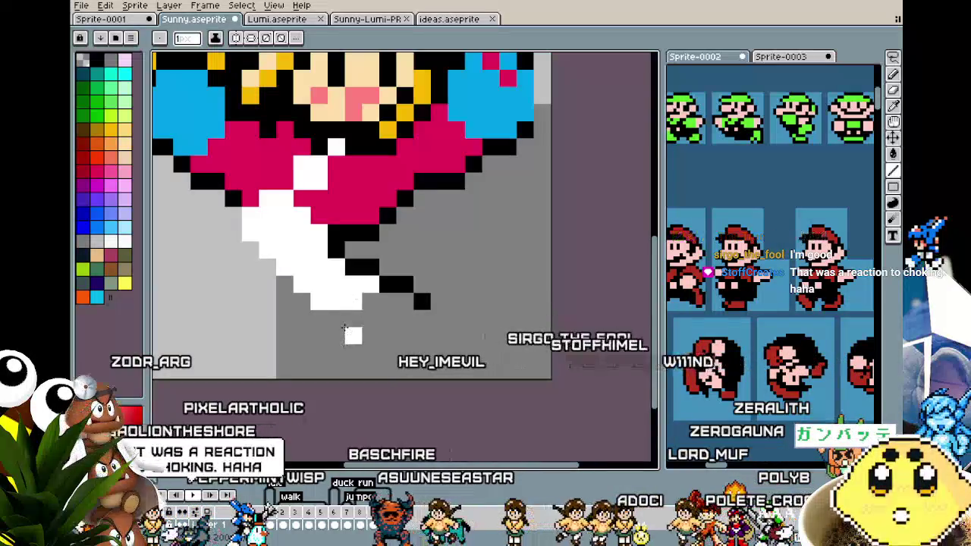
- Sample yellow from the sprite and block in a shoe at the end of the diagonal leg
key(alt)
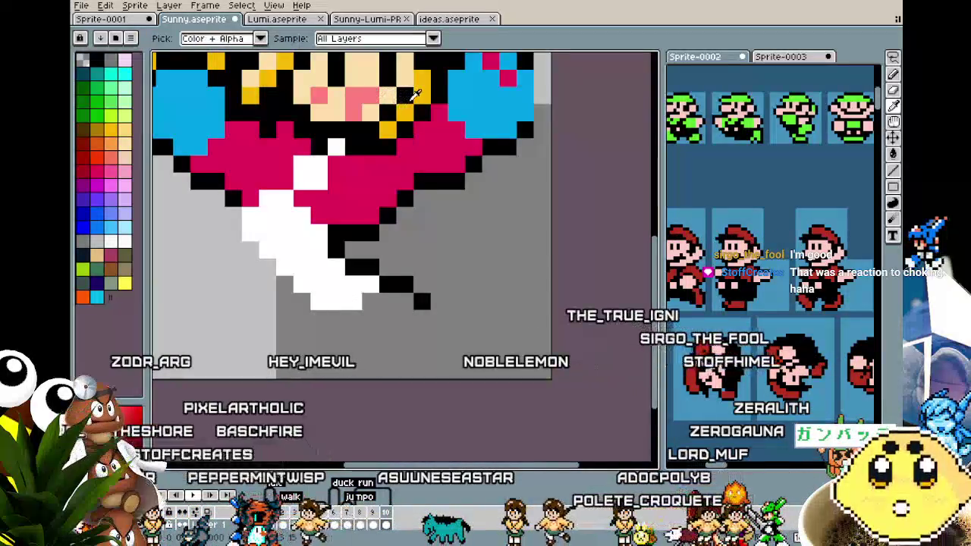
click(406, 319)
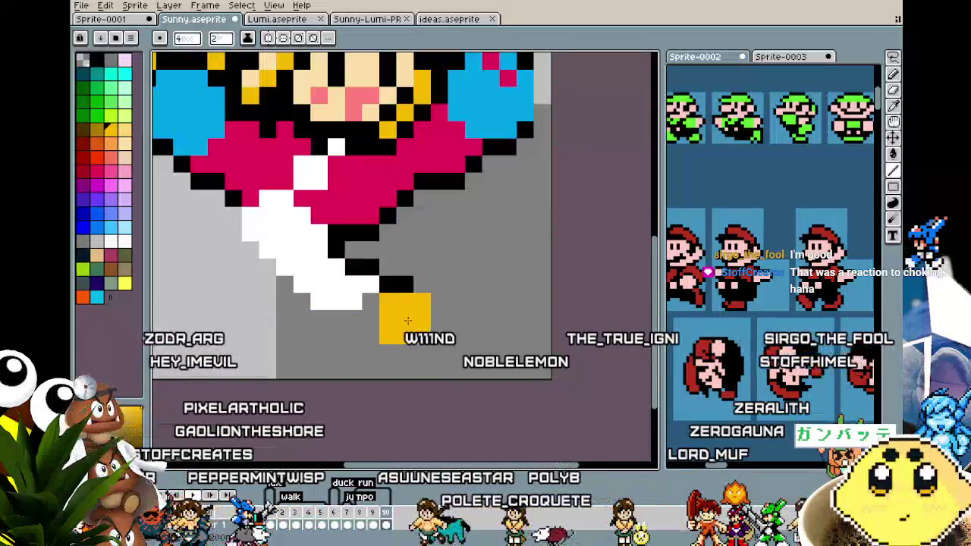
key(ctrl+z)
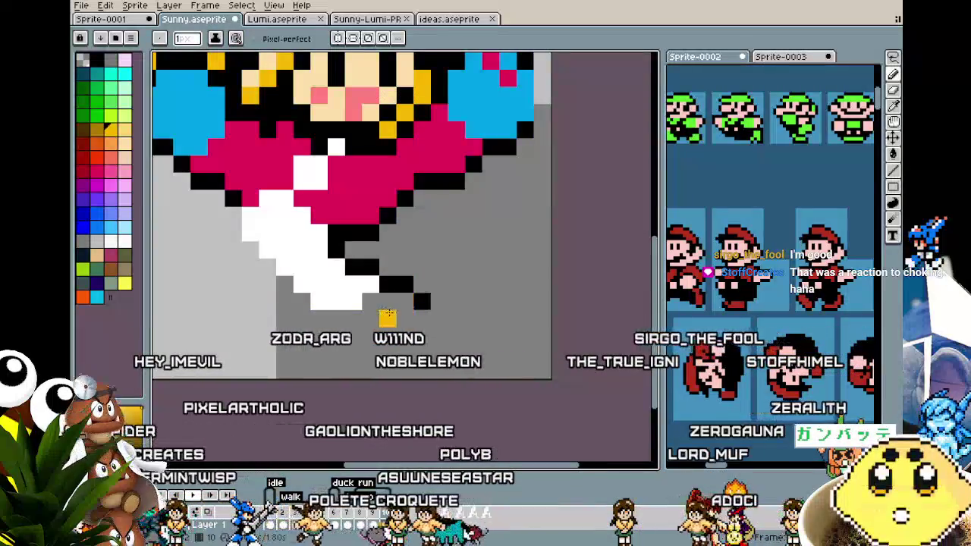
scroll(404, 301, up, 4)
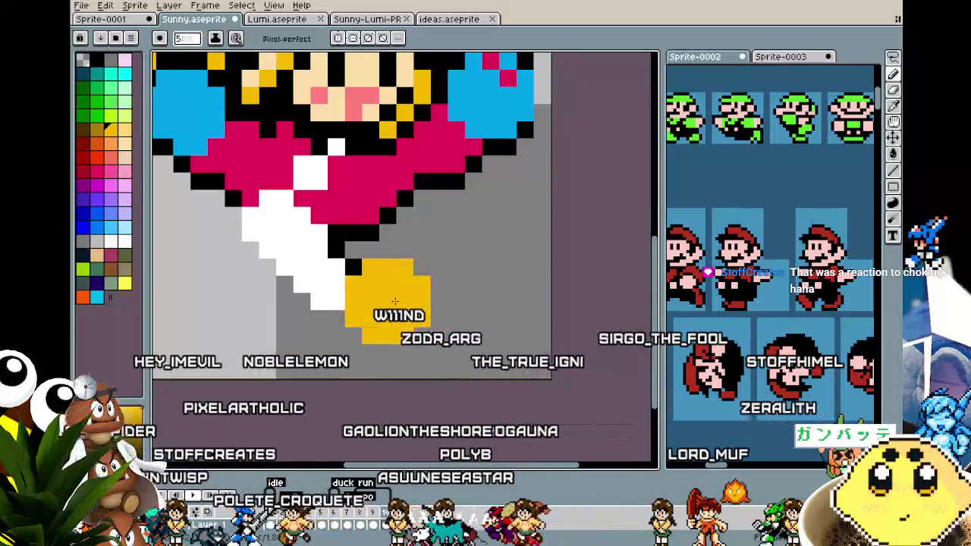
scroll(388, 317, down, 1)
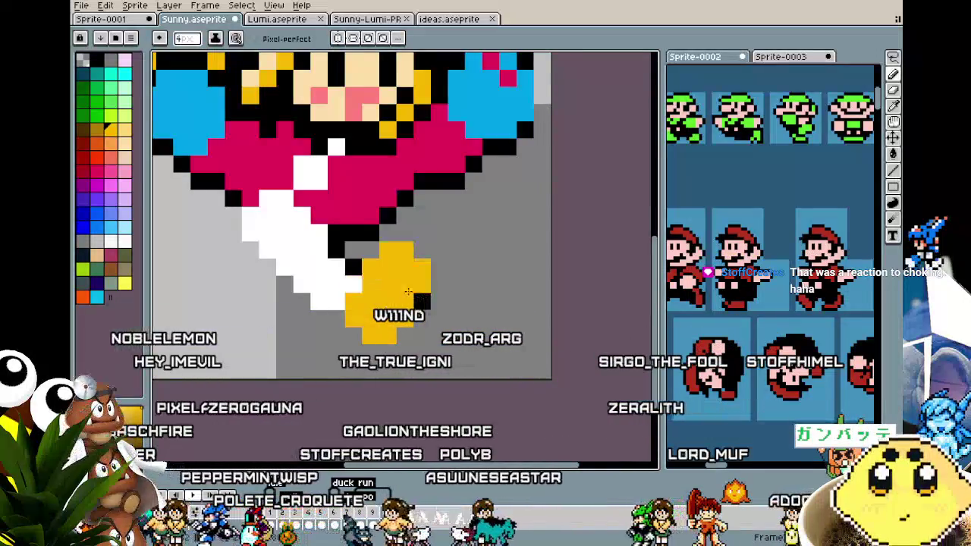
scroll(399, 315, down, 5)
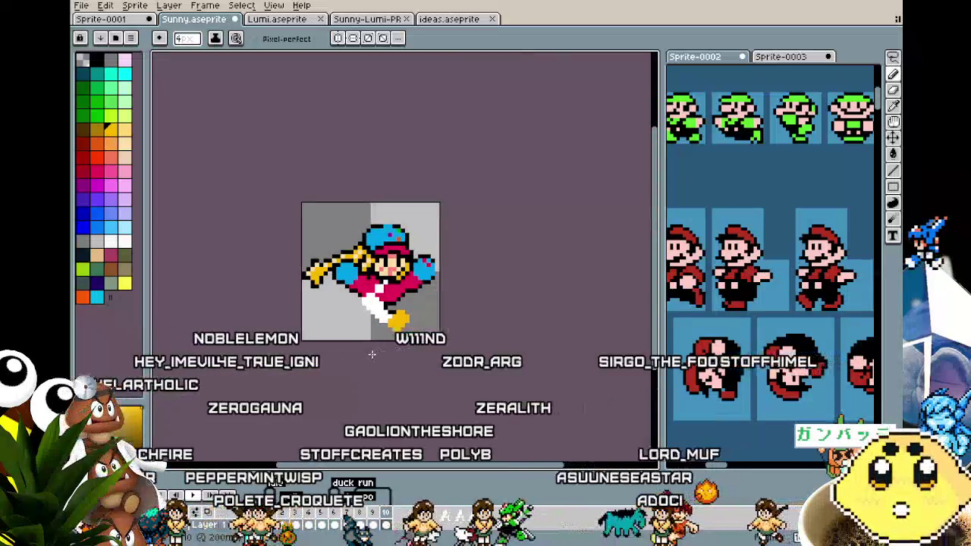
scroll(373, 351, up, 2)
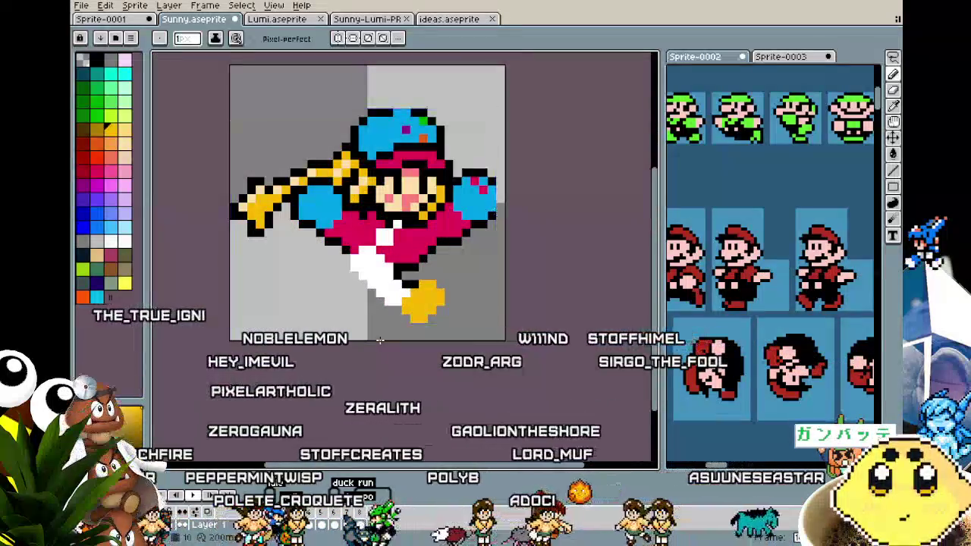
scroll(379, 341, down, 1)
scroll(380, 340, up, 2)
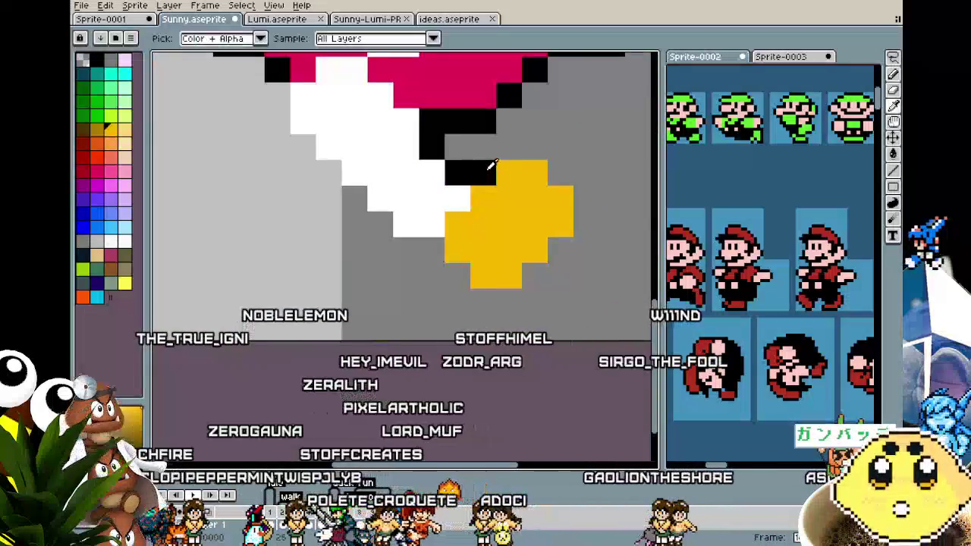
- Outline the top of the yellow shoe with black pixels and re-pick the shoe yellow
drag(507, 147, 529, 147)
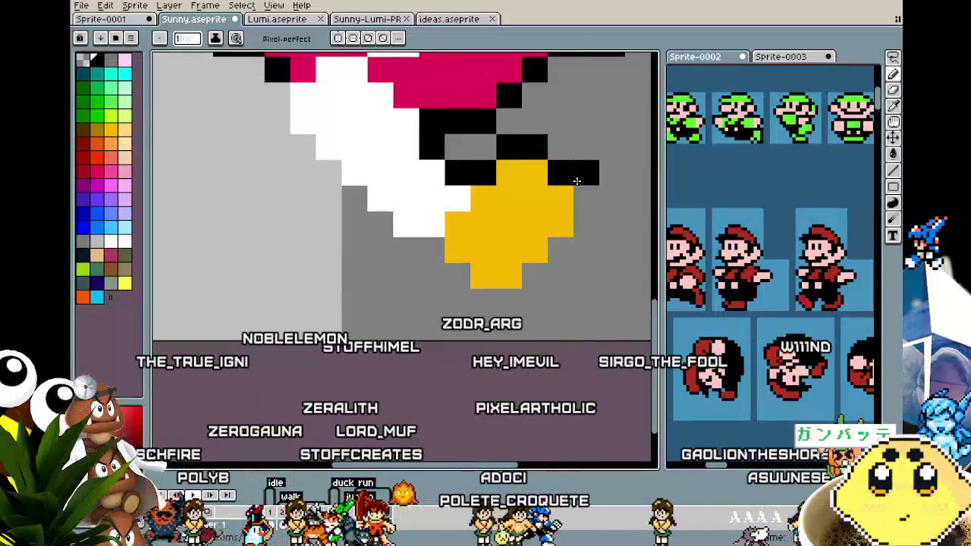
drag(577, 181, 579, 196)
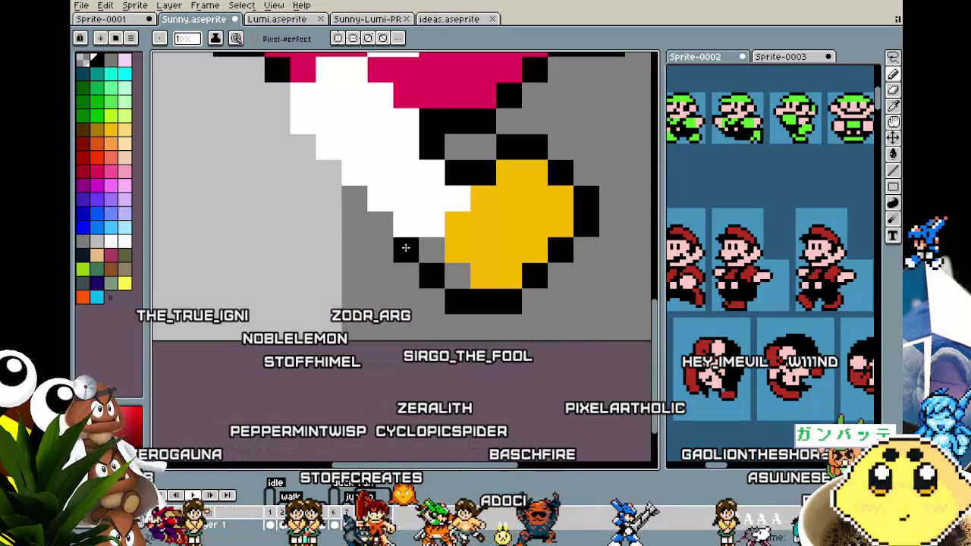
alt+click(477, 242)
scroll(440, 263, down, 3)
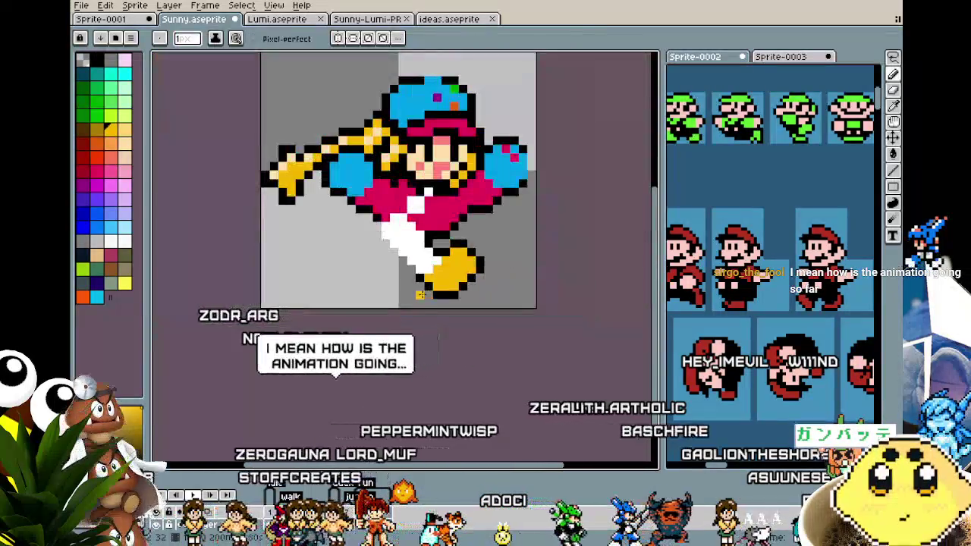
- In the standing frame, select the white chest patch and shift it one pixel right
scroll(346, 296, right, 2)
scroll(345, 296, up, 3)
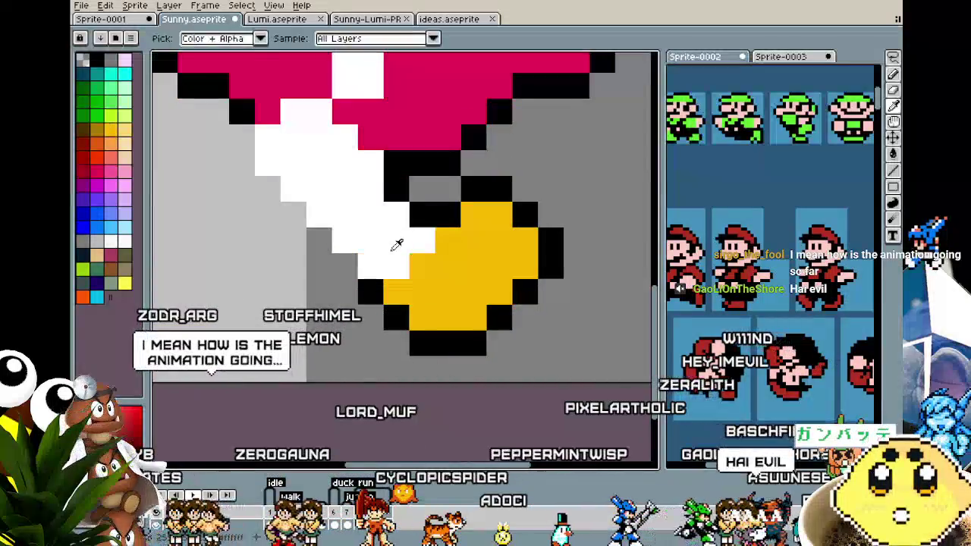
scroll(410, 185, down, 3)
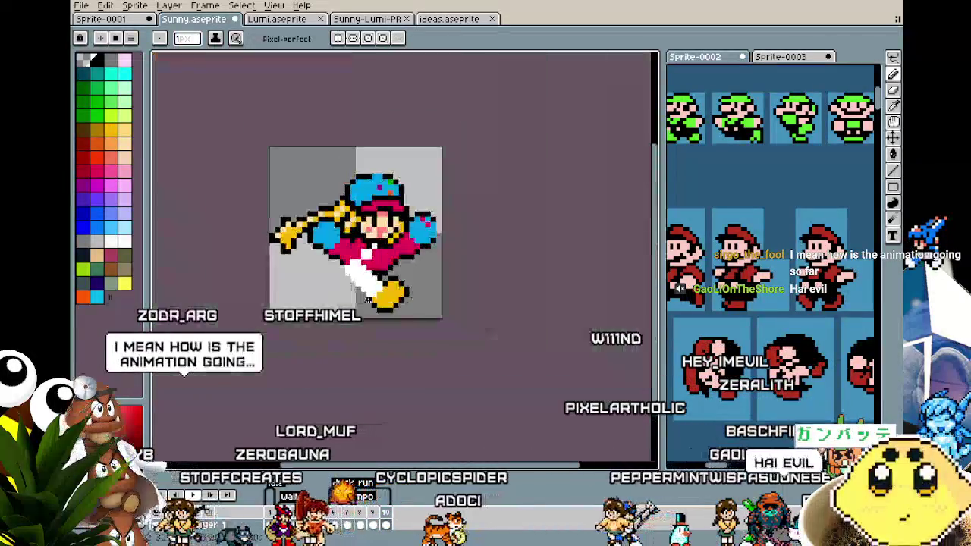
scroll(365, 263, up, 1)
scroll(365, 263, up, 1)
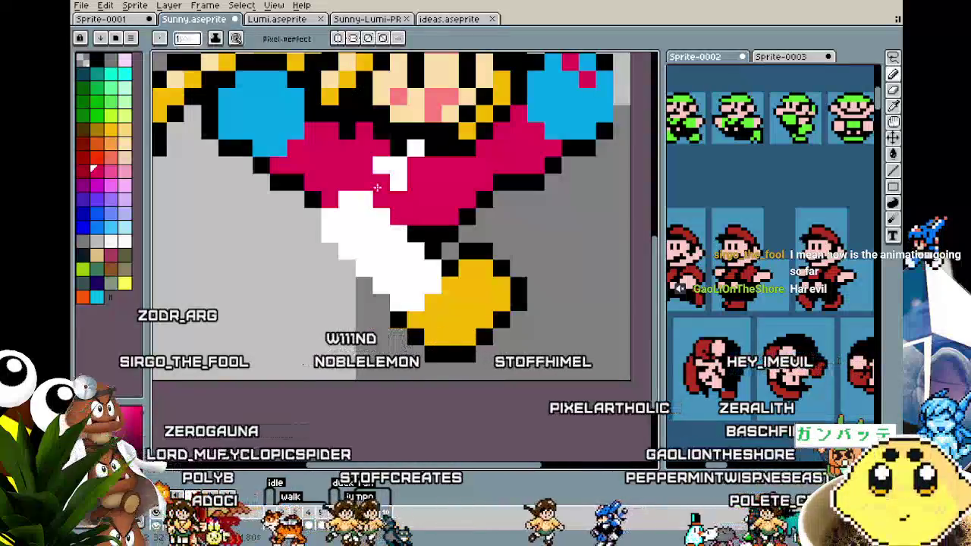
key(Right)
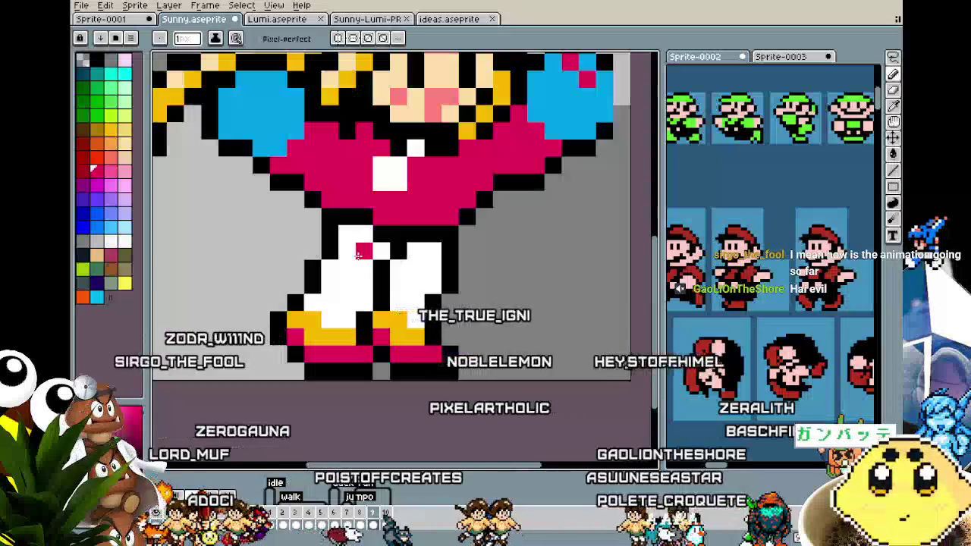
key(m)
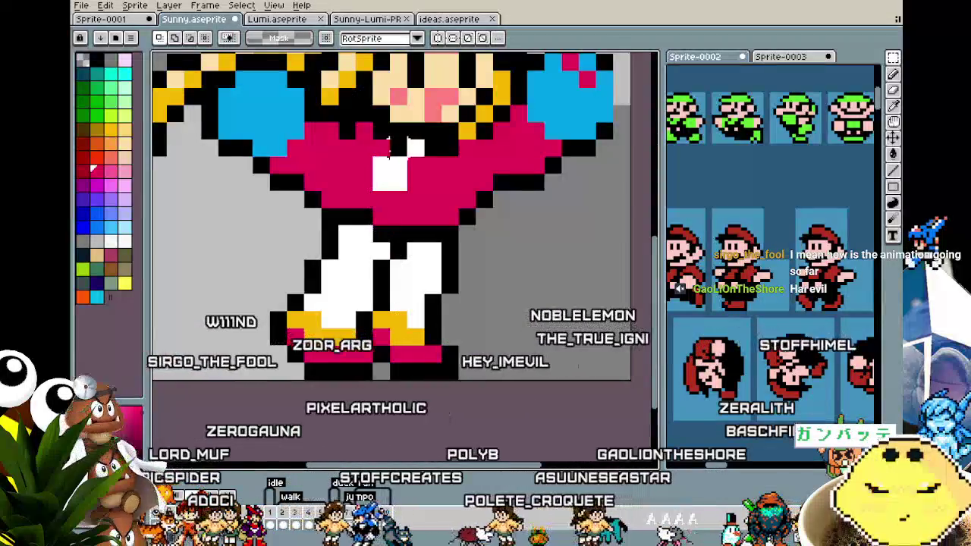
drag(372, 145, 429, 194)
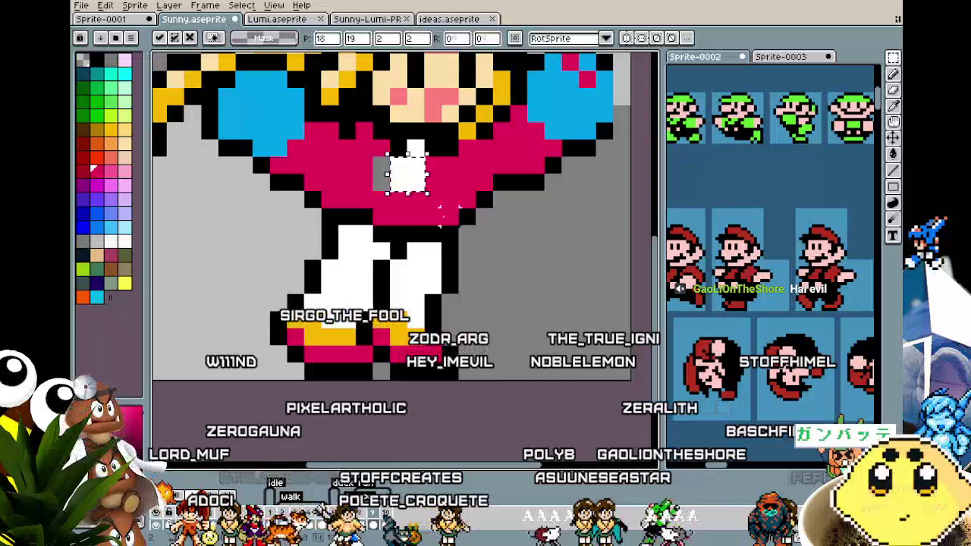
key(Right)
- Fill the gap left of the chest patch with pink and return to the running frame
key(b)
click(375, 164)
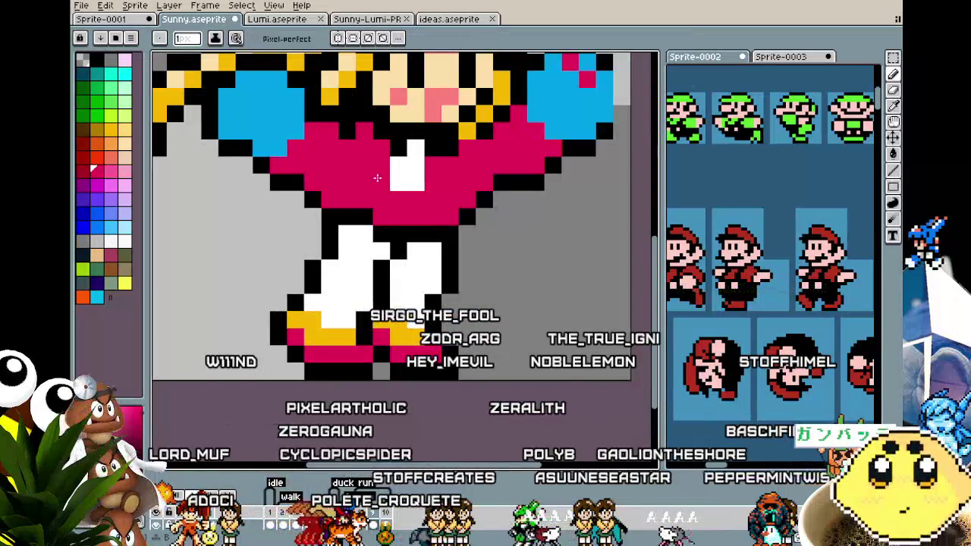
scroll(377, 177, down, 3)
key(Return)
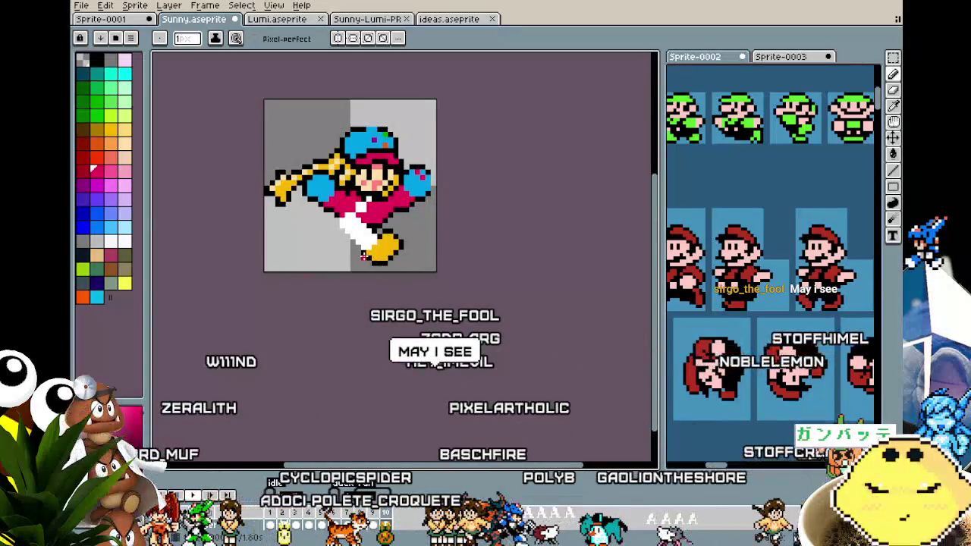
scroll(364, 256, up, 1)
scroll(380, 264, up, 1)
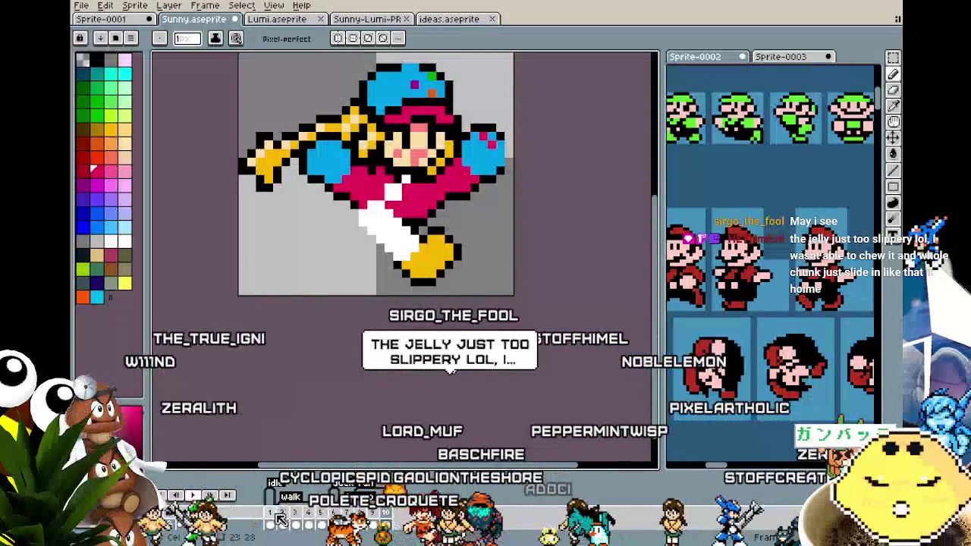
click(281, 518)
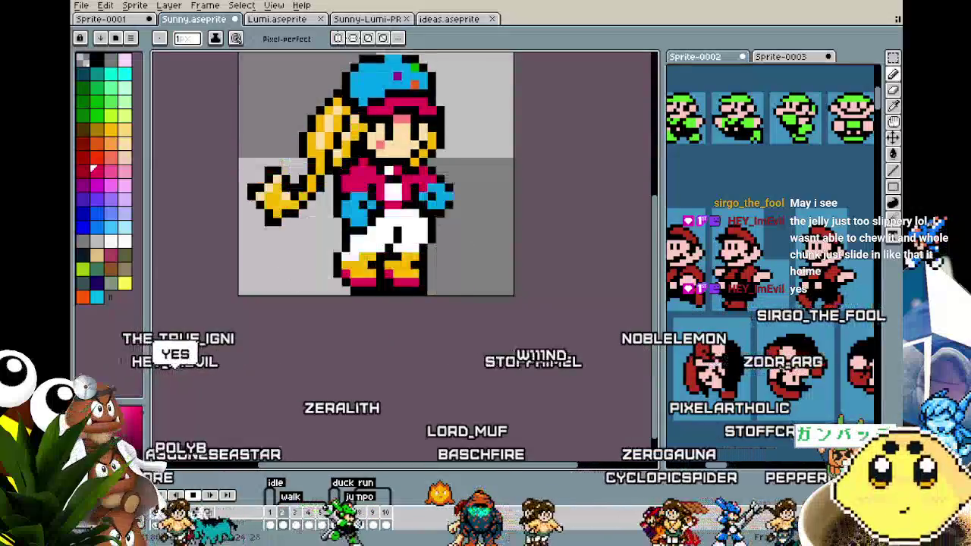
scroll(356, 415, down, 1)
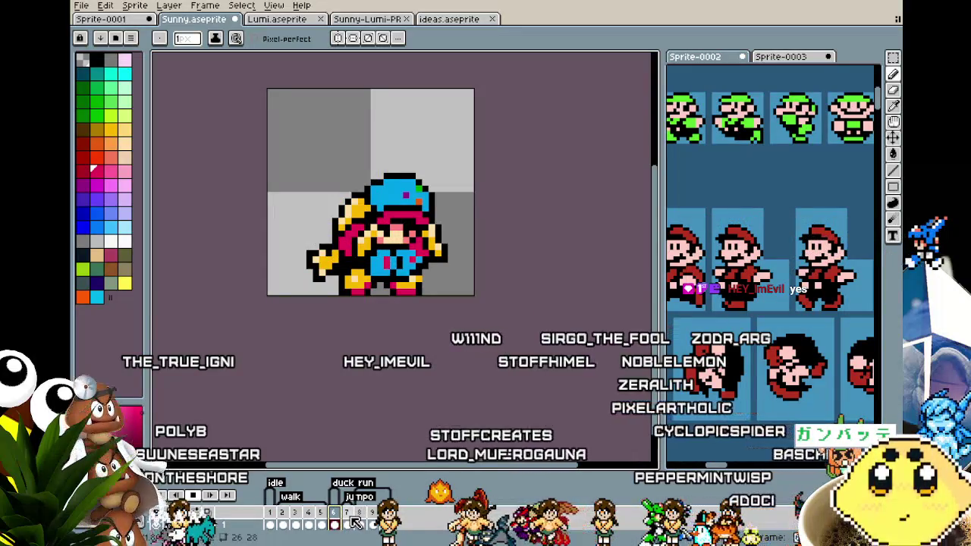
click(349, 523)
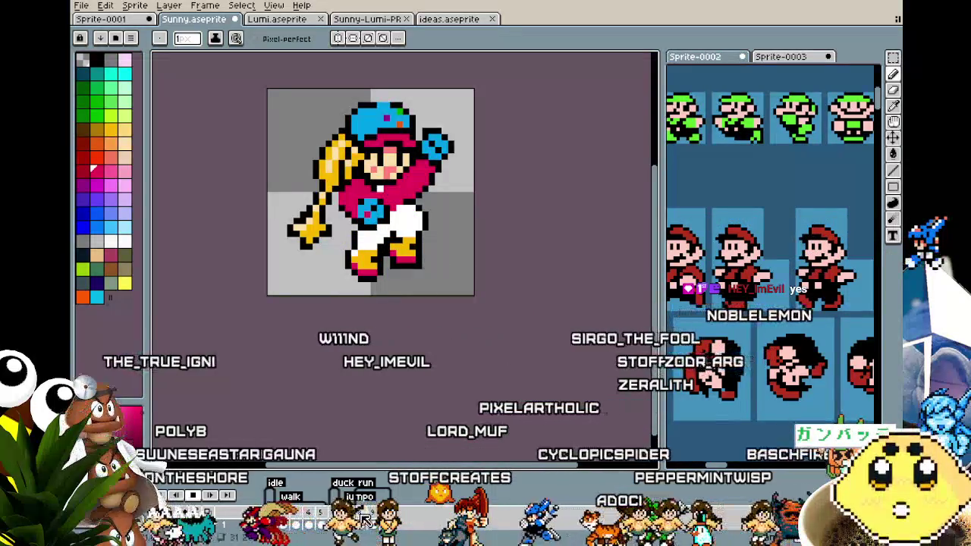
click(361, 522)
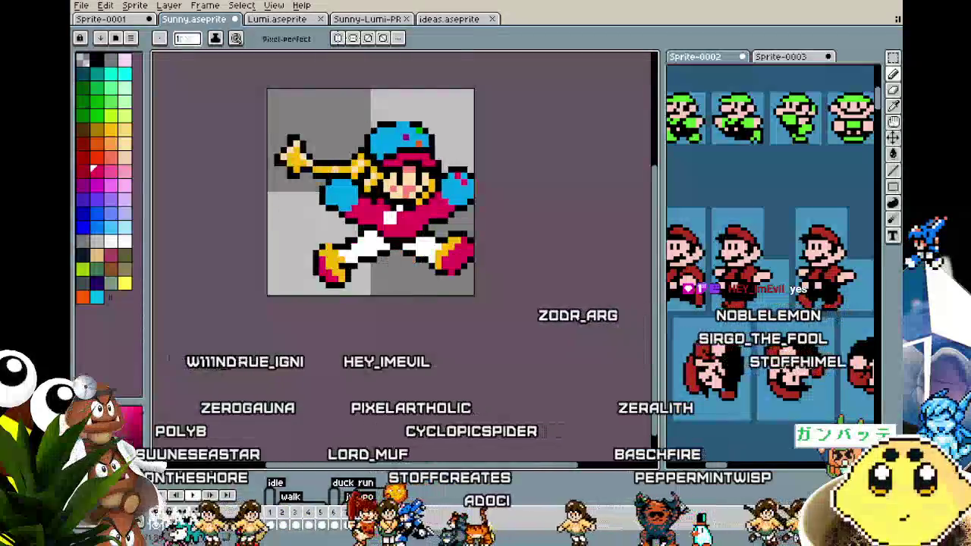
click(370, 521)
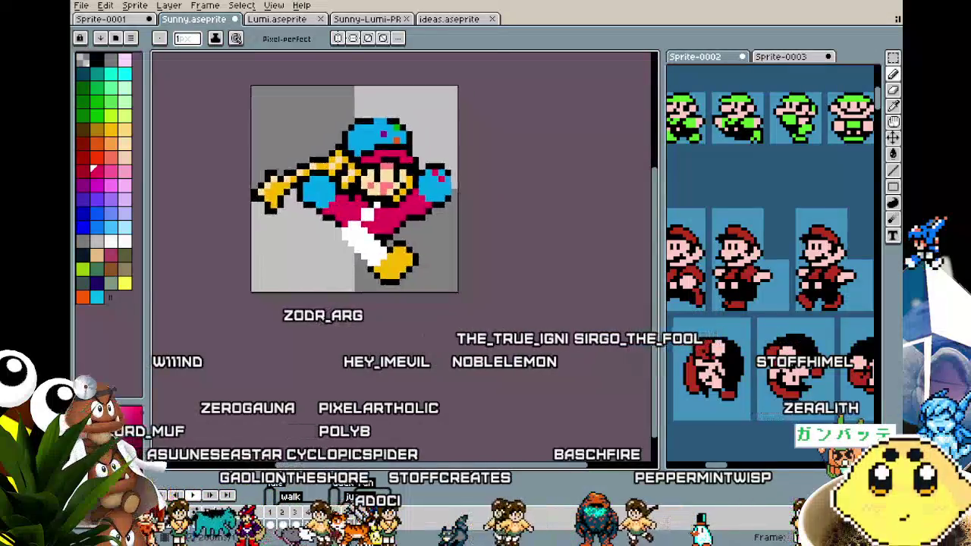
scroll(385, 163, up, 2)
key(i)
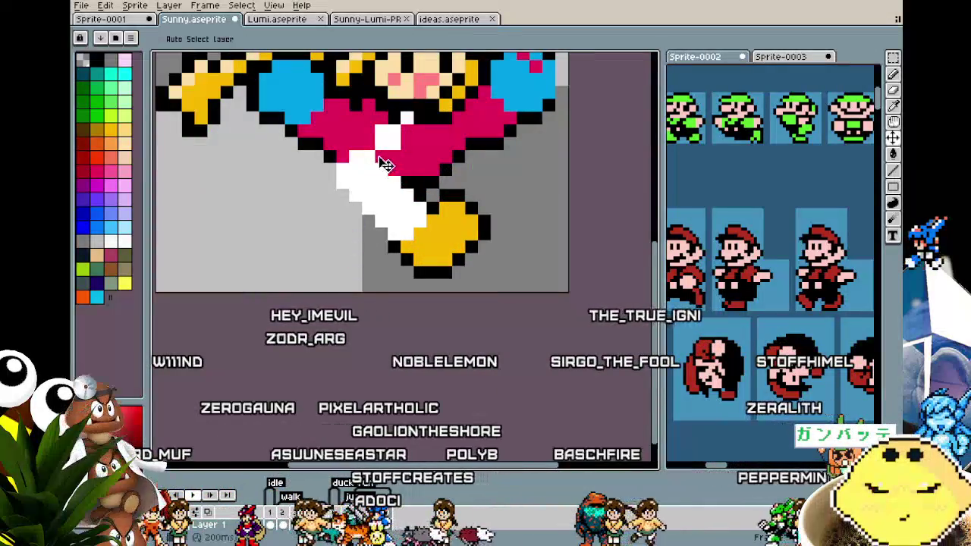
- Recolour the pixel where the leg meets the shirt
key(v)
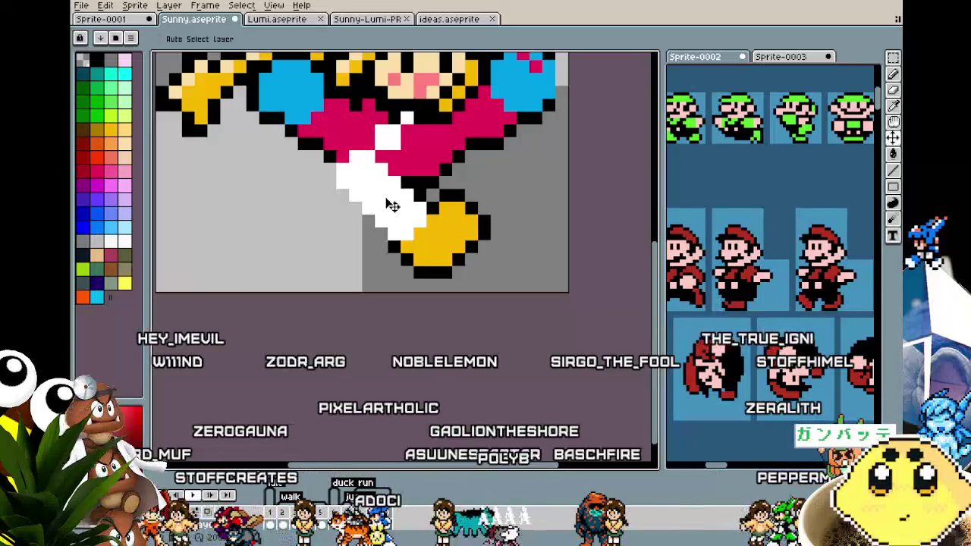
key(b)
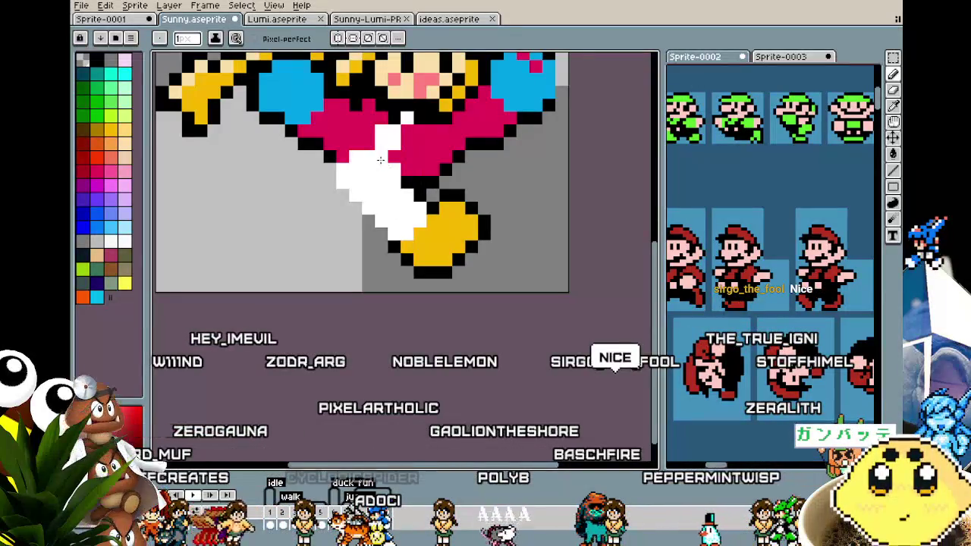
click(396, 156)
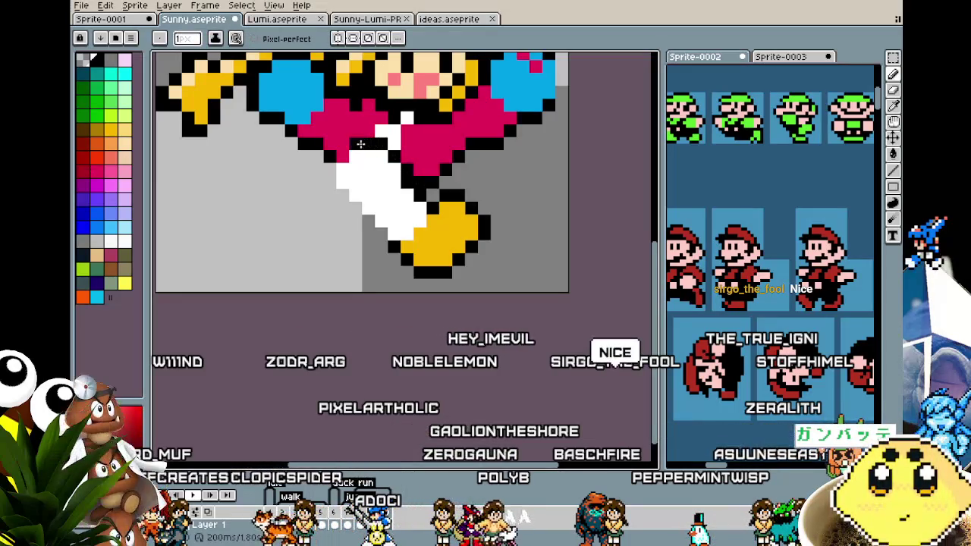
scroll(340, 223, down, 5)
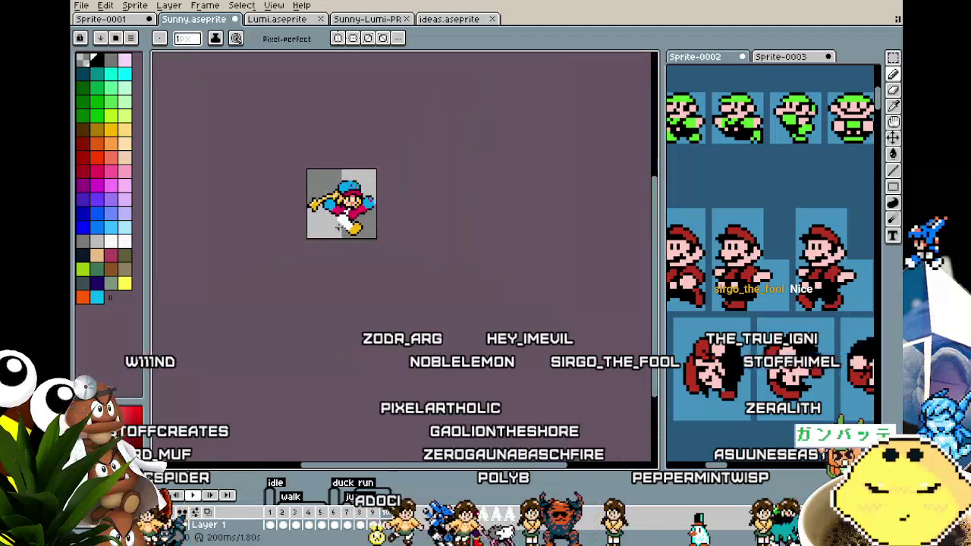
scroll(338, 226, up, 2)
scroll(339, 226, up, 2)
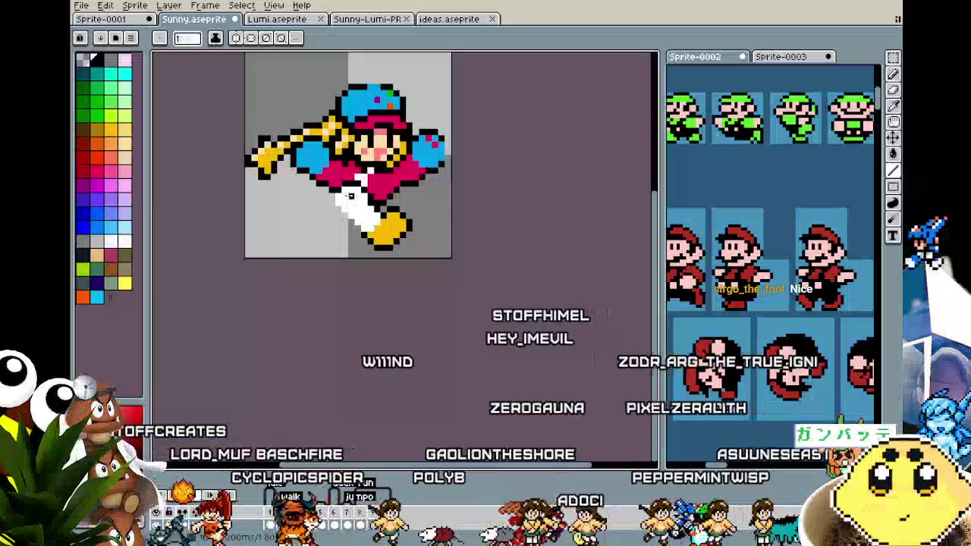
- Erase the old lower leg and yellow shoe, and clean up pixels below the pink skirt
key(i)
key(b)
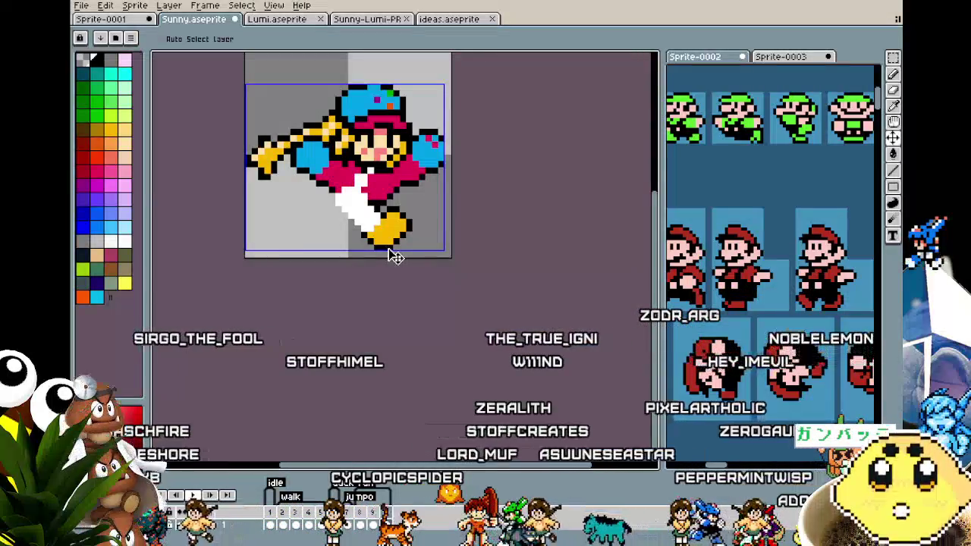
key(e)
drag(383, 228, 355, 231)
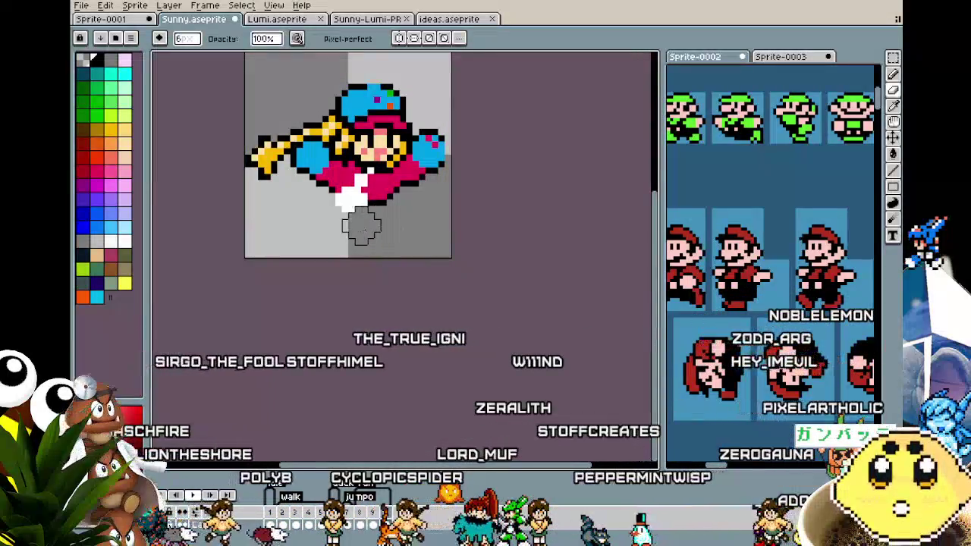
key(b)
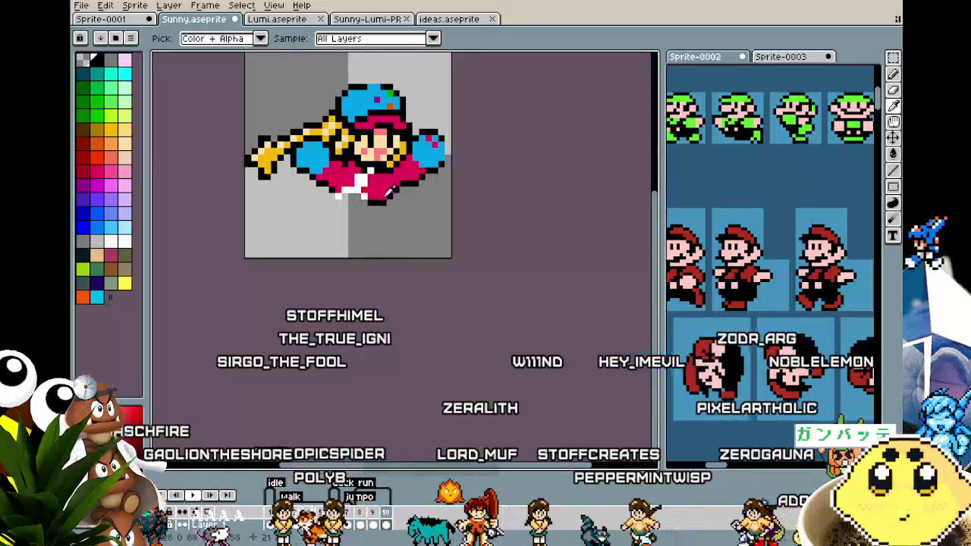
drag(345, 198, 358, 190)
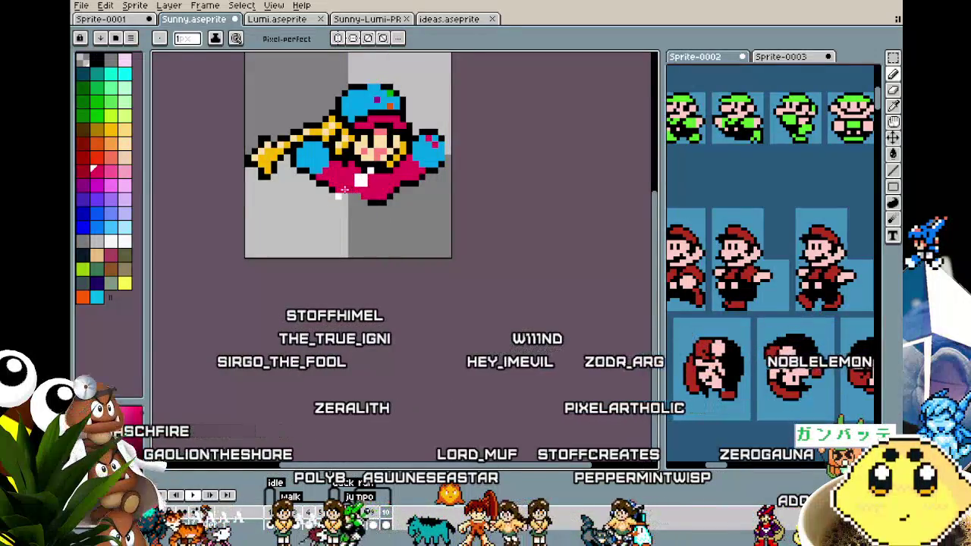
- Compare with the neighbouring frame, then paste the white leg and move it down-right into a wider stride
key(ctrl+z)
key(ctrl+z)
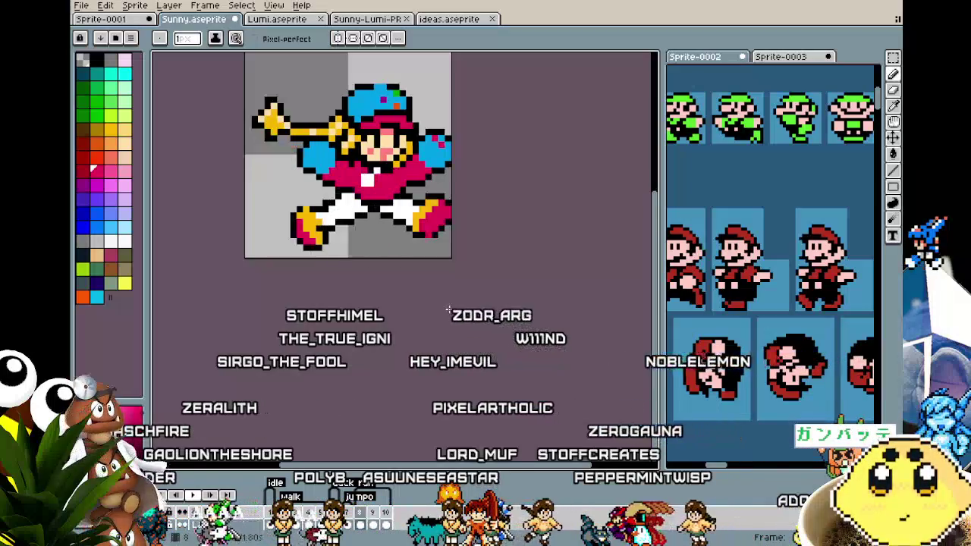
key(Right)
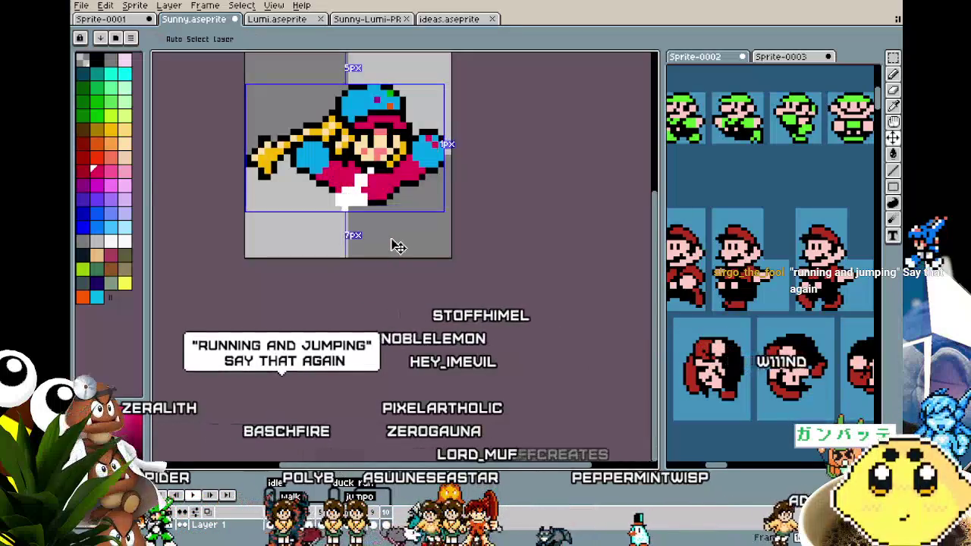
key(Left)
scroll(389, 241, up, 2)
key(ctrl+v)
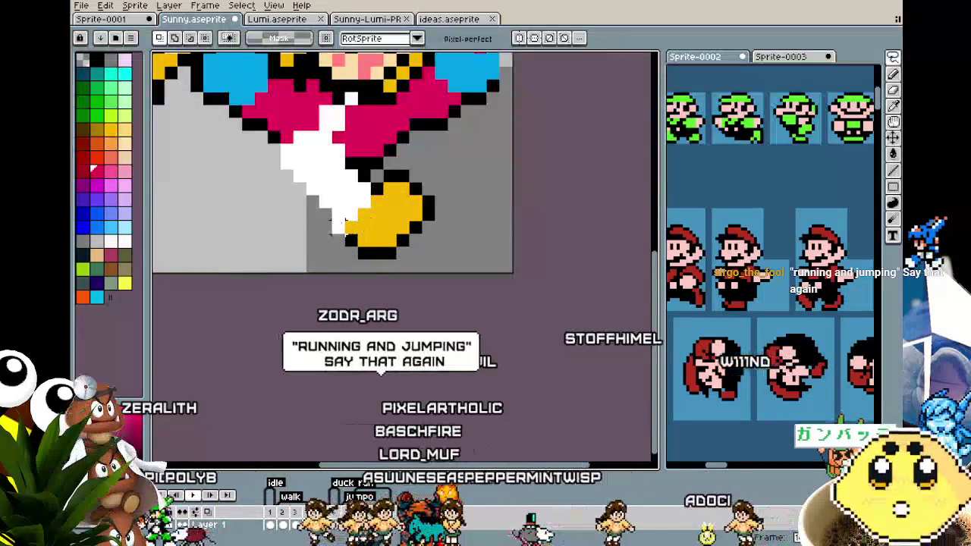
key(Escape)
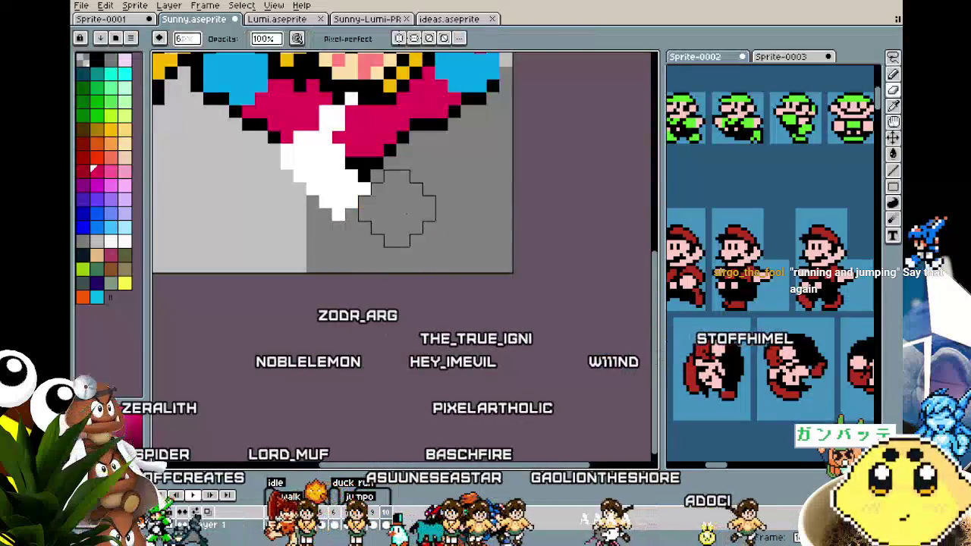
key(ctrl+v)
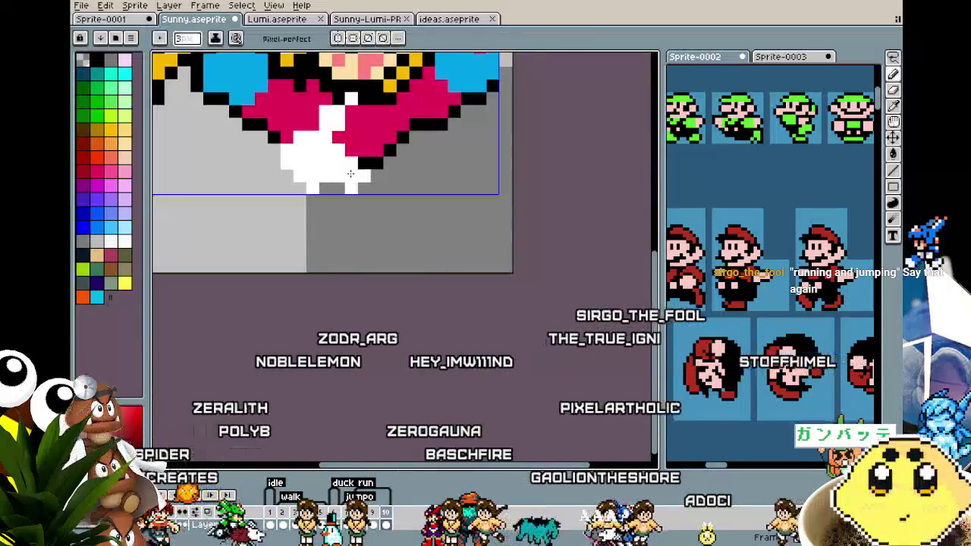
drag(350, 174, 379, 188)
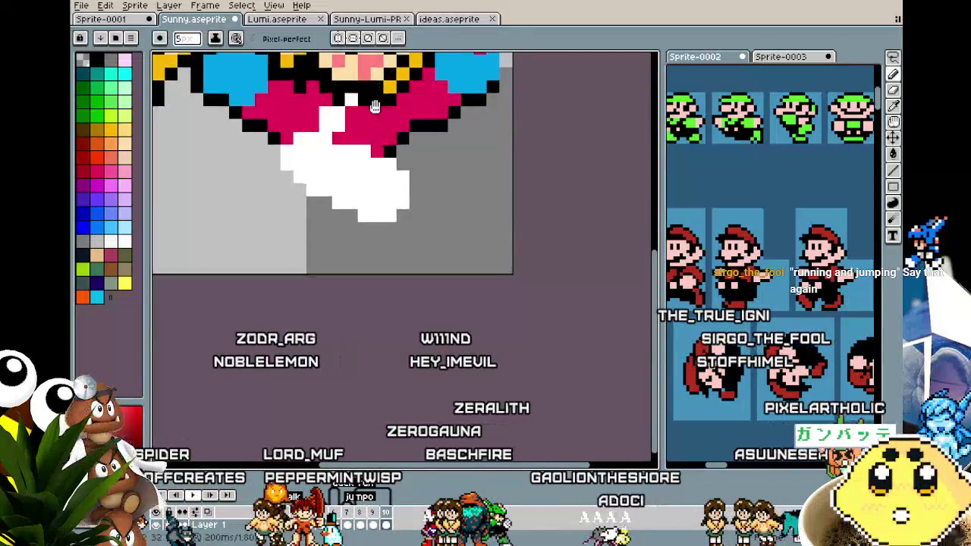
- Sample the shoe yellow, paint a shoe at the leg's end, and reduce the brush size
scroll(384, 151, up, 2)
alt+click(385, 151)
click(403, 238)
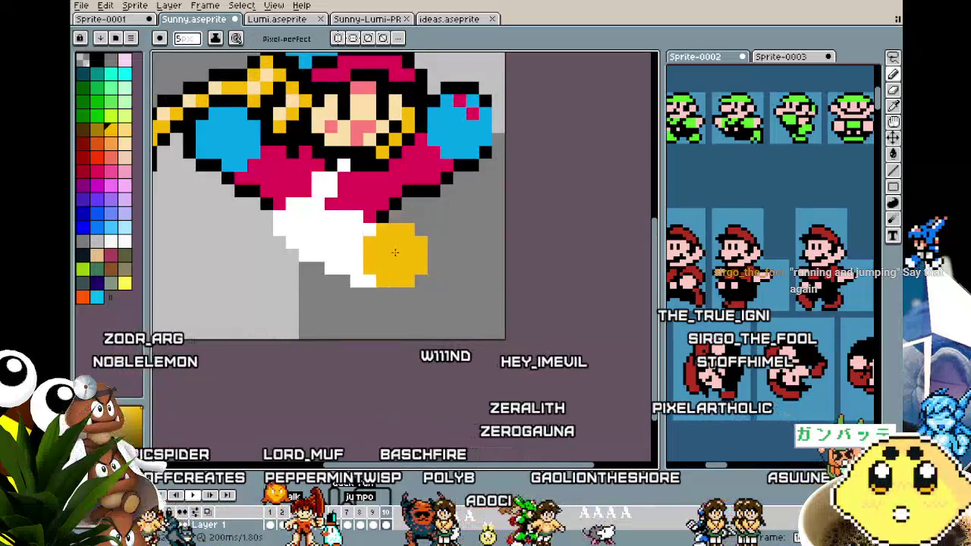
key(minus)
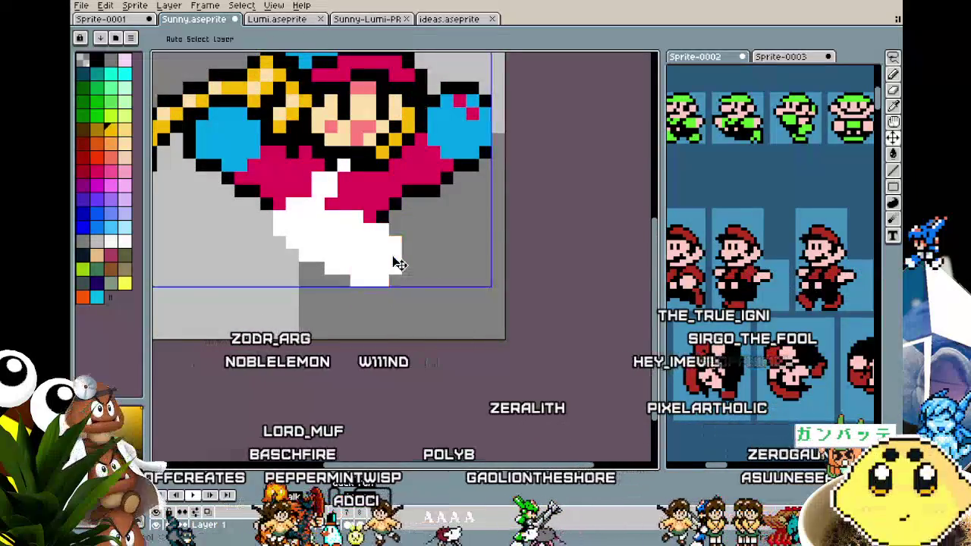
key(minus)
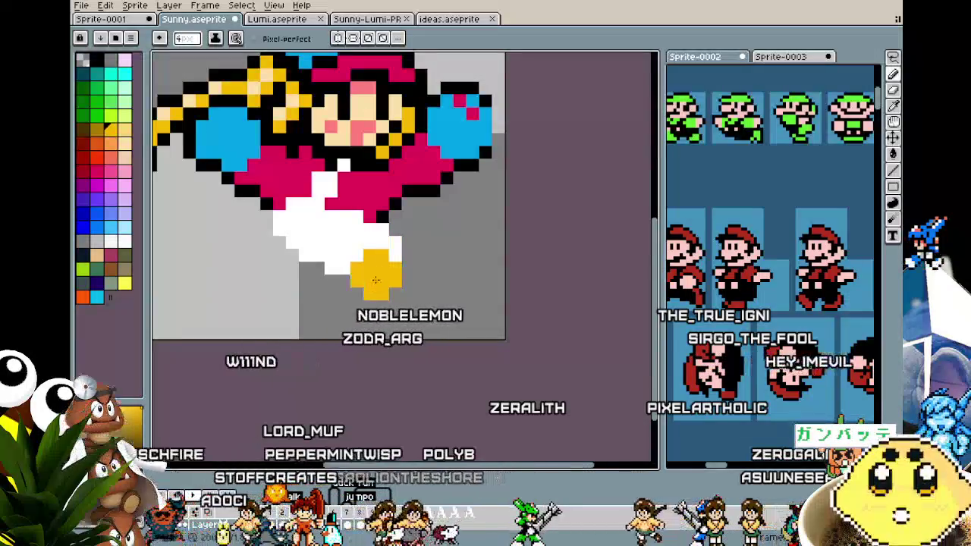
key(ctrl+z)
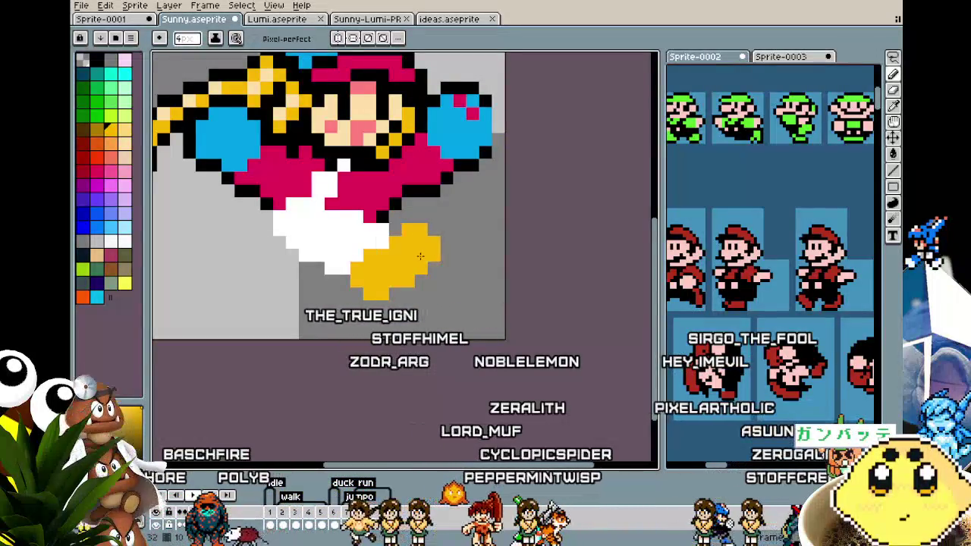
- Sample the magenta from the skirt for the shoe
scroll(375, 299, down, 3)
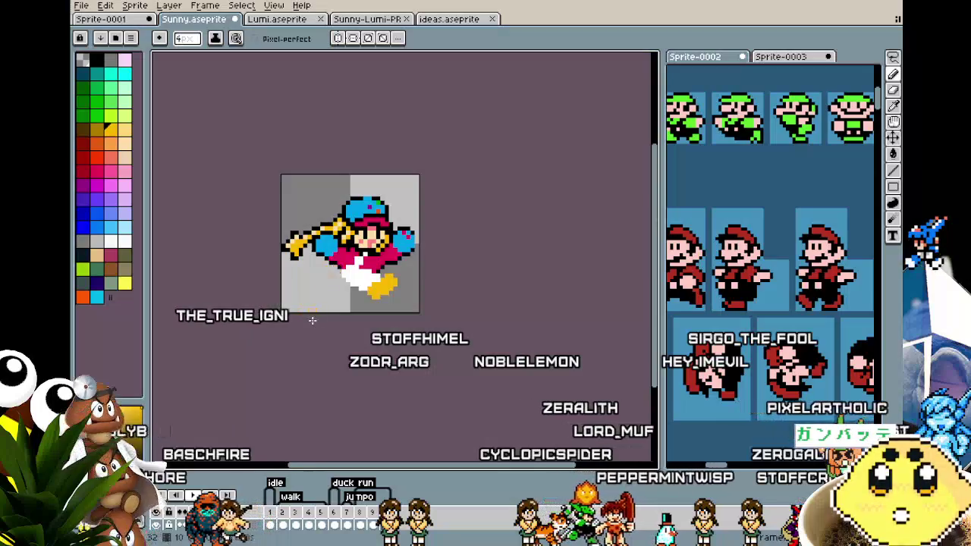
scroll(312, 320, up, 1)
scroll(307, 316, up, 1)
scroll(307, 317, up, 1)
key(i)
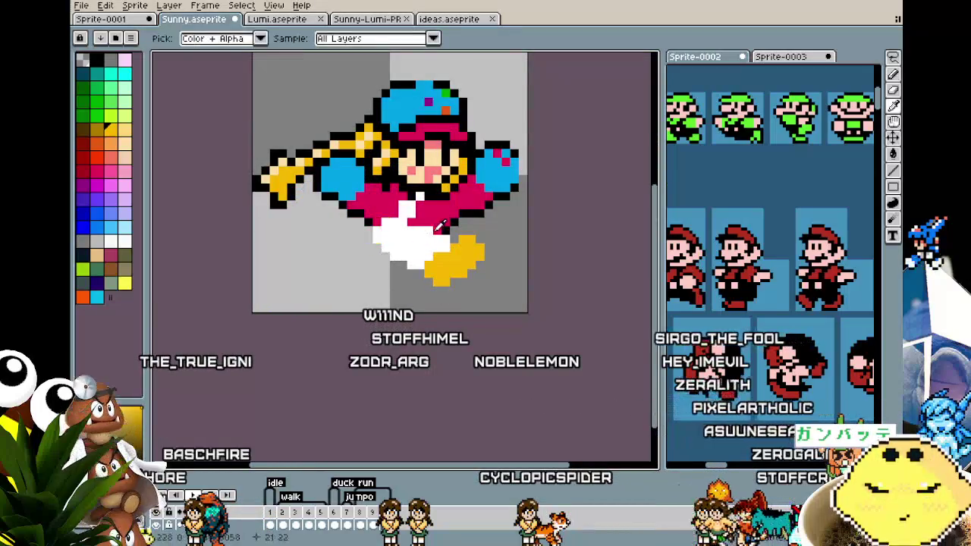
click(440, 226)
key(b)
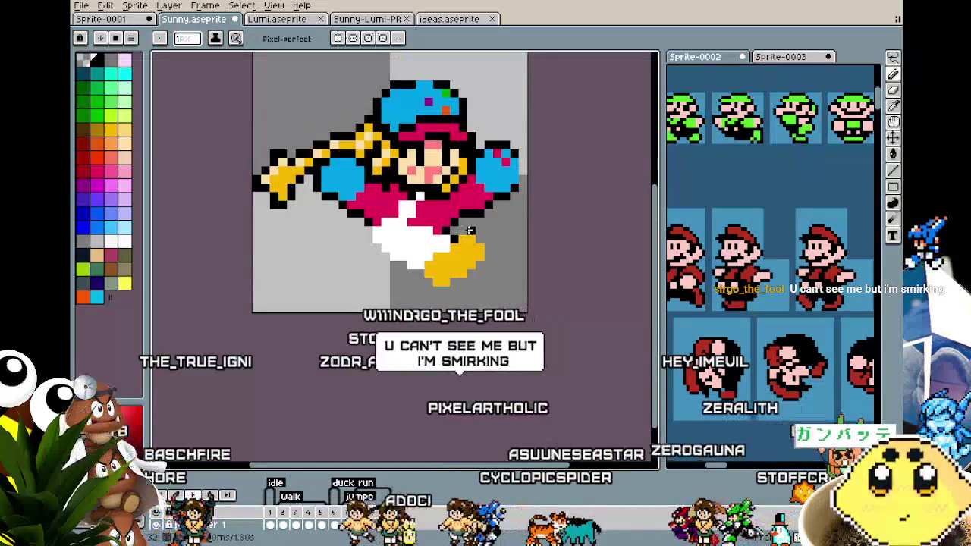
drag(453, 234, 410, 245)
scroll(410, 245, up, 1)
key(v)
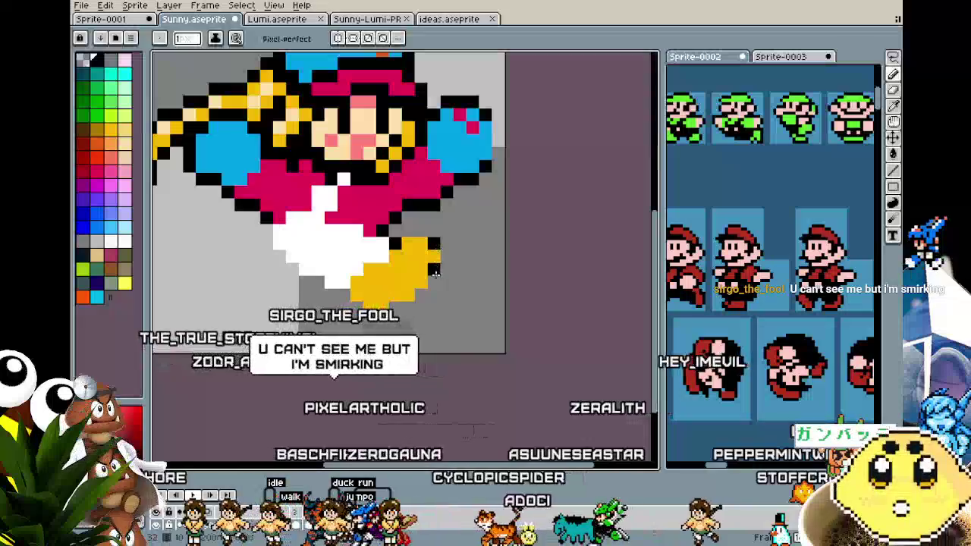
key(b)
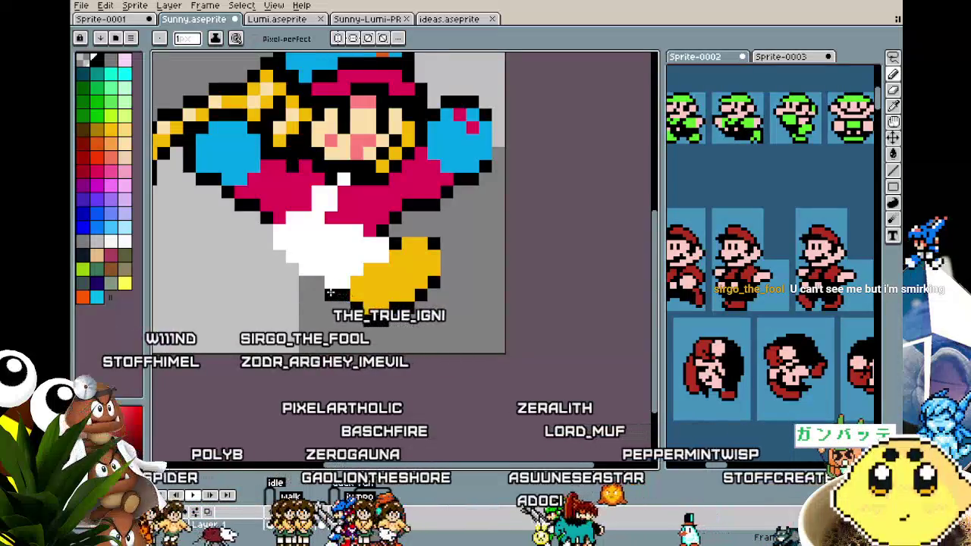
- Outline the left edge of the white leg in black and fill the gap in the outline
drag(324, 287, 264, 235)
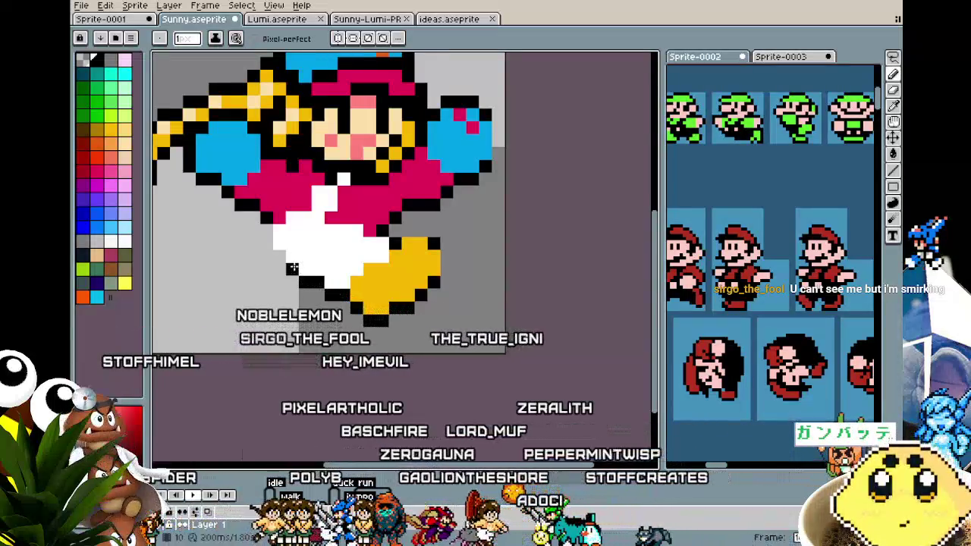
click(266, 240)
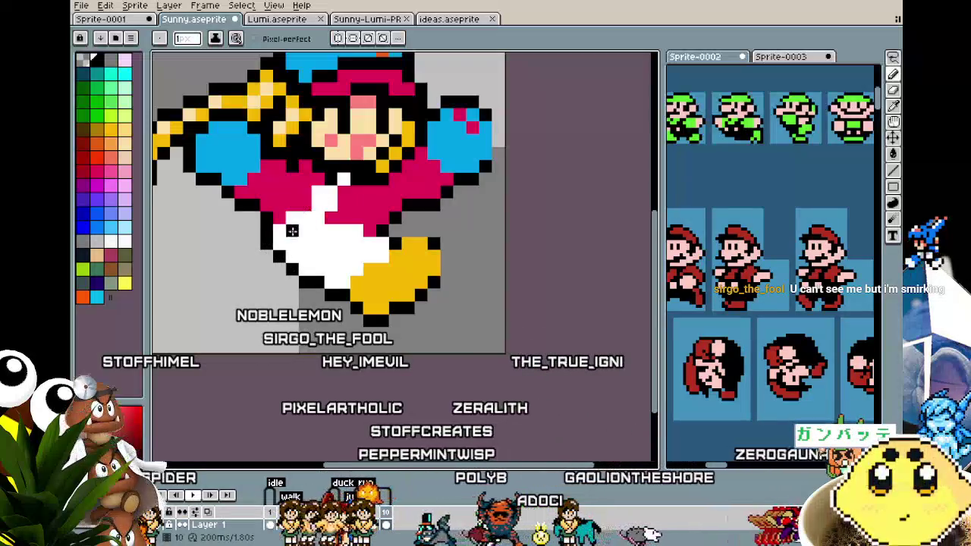
drag(446, 256, 422, 253)
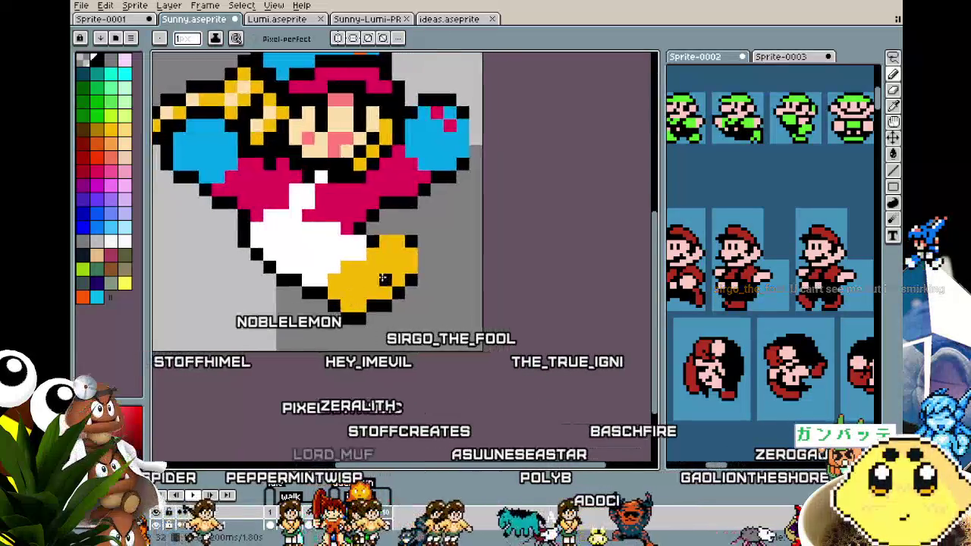
scroll(422, 252, down, 1)
scroll(419, 228, up, 1)
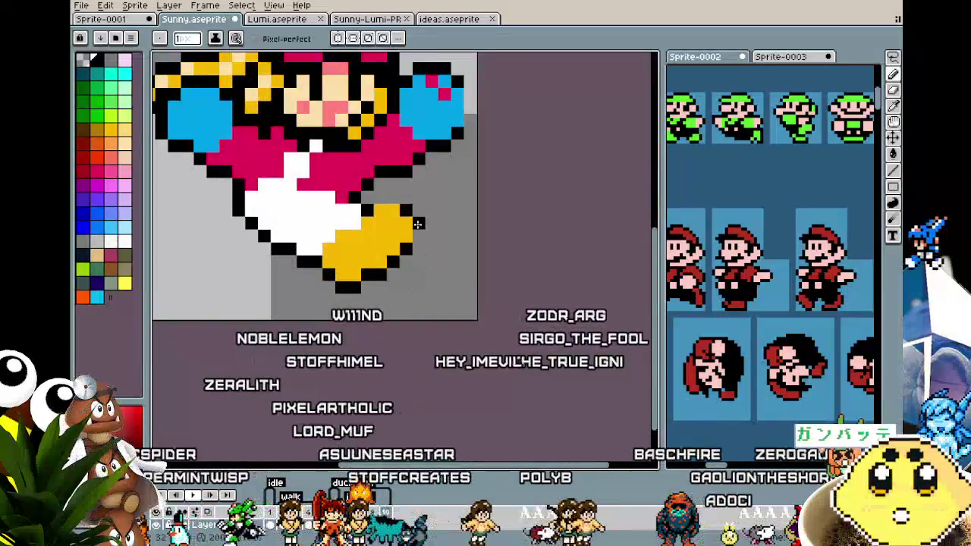
scroll(417, 241, down, 3)
scroll(390, 275, up, 2)
scroll(365, 280, up, 1)
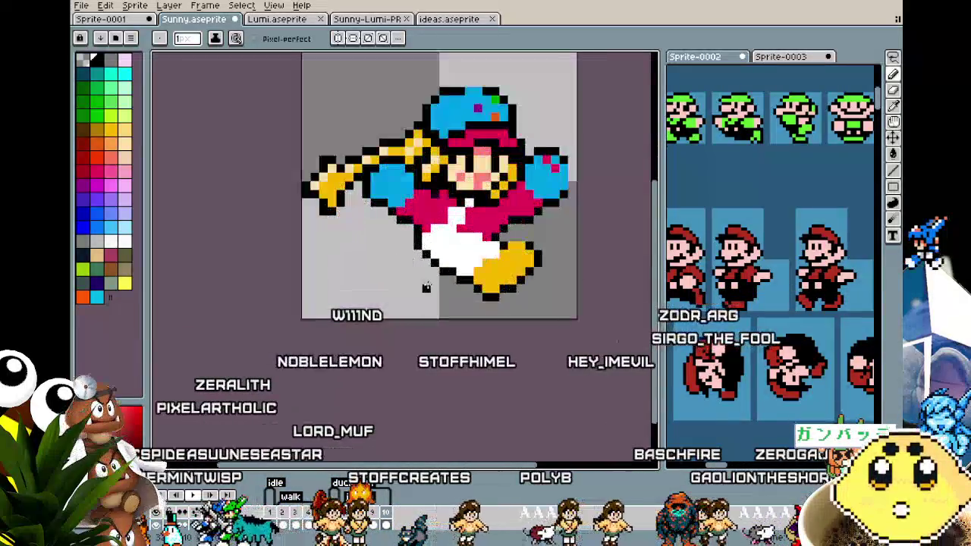
scroll(338, 288, up, 2)
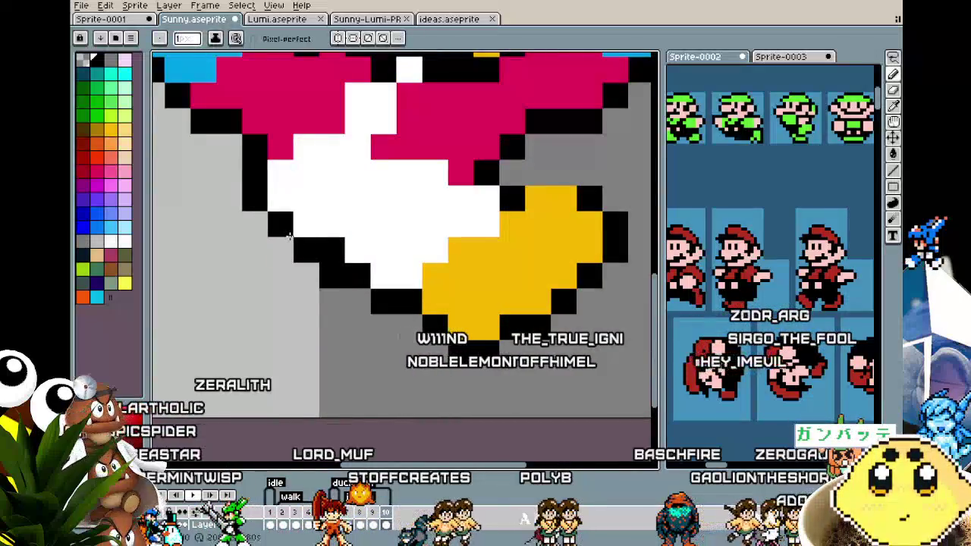
- Inspect the shoe, switching between the eyedropper and the pencil
key(i)
scroll(326, 275, down, 3)
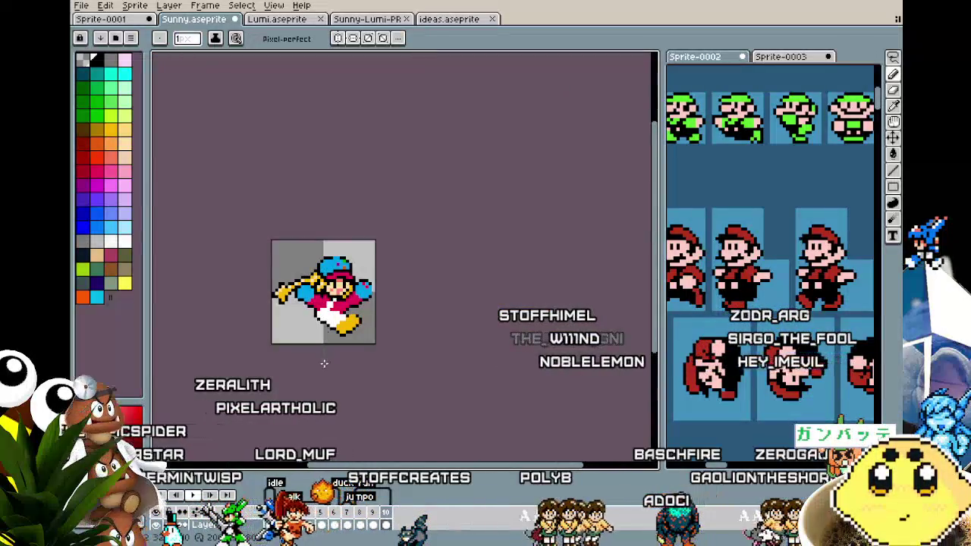
scroll(329, 345, up, 2)
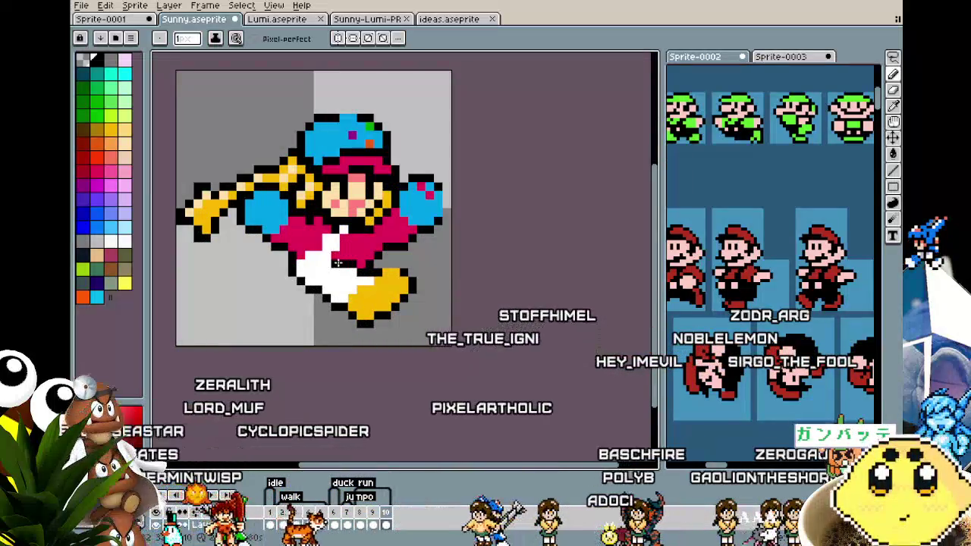
scroll(324, 281, down, 2)
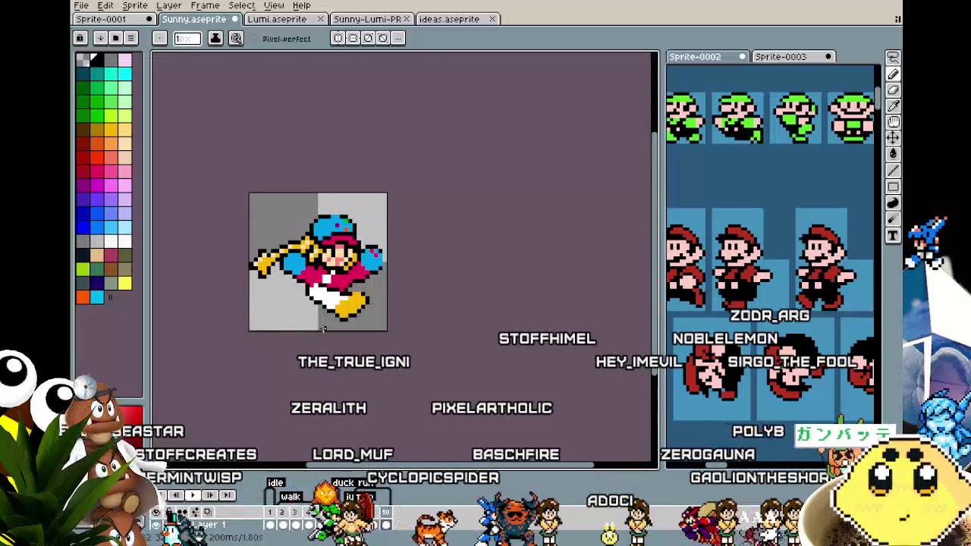
scroll(331, 309, up, 1)
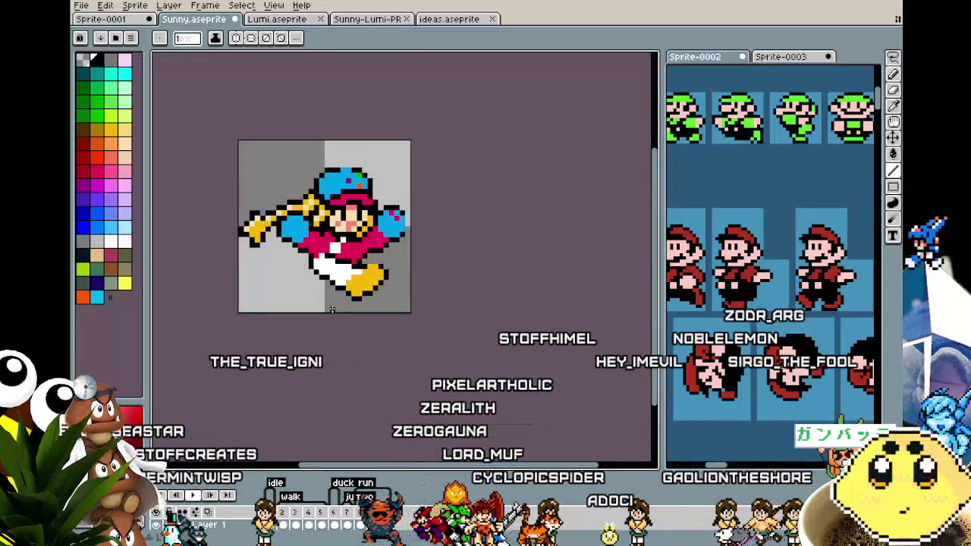
scroll(332, 310, up, 1)
key(i)
key(b)
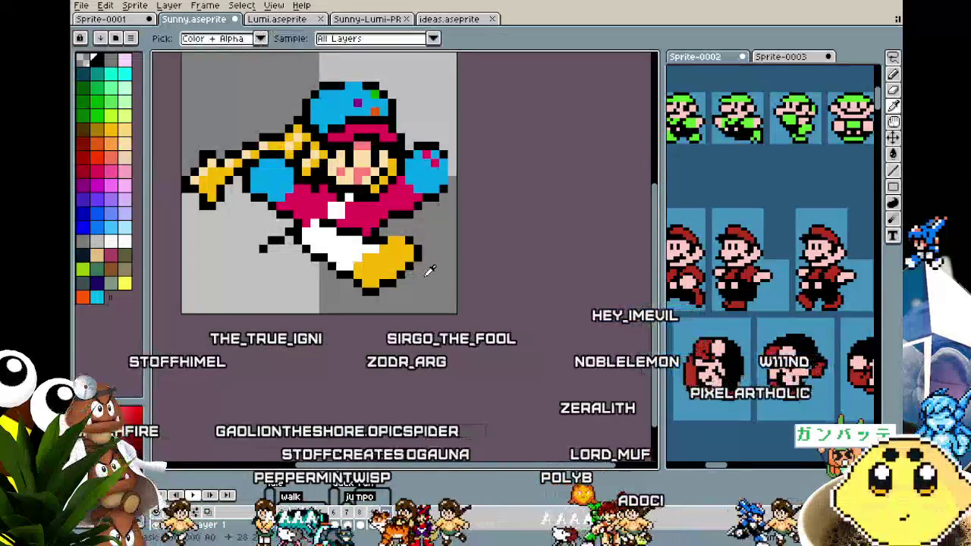
- Reposition the back leg's outline pixel and shift the back shoe's outline one pixel left
key(ctrl)
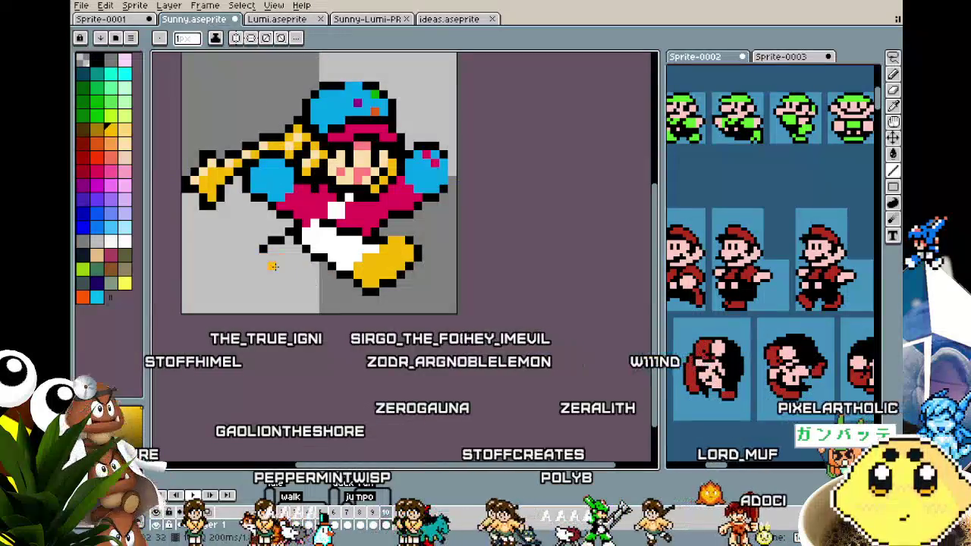
key(ctrl)
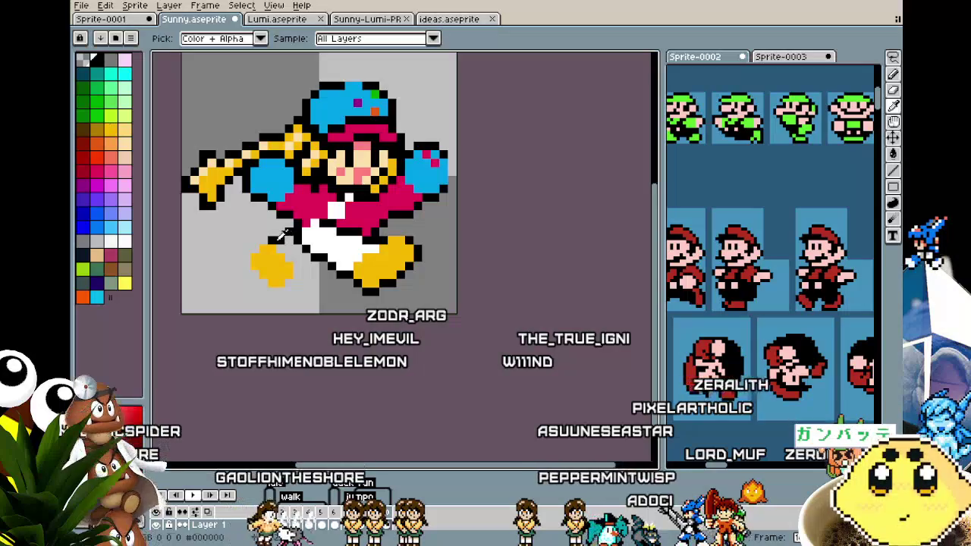
scroll(269, 275, down, 1)
scroll(269, 275, up, 1)
scroll(267, 266, up, 2)
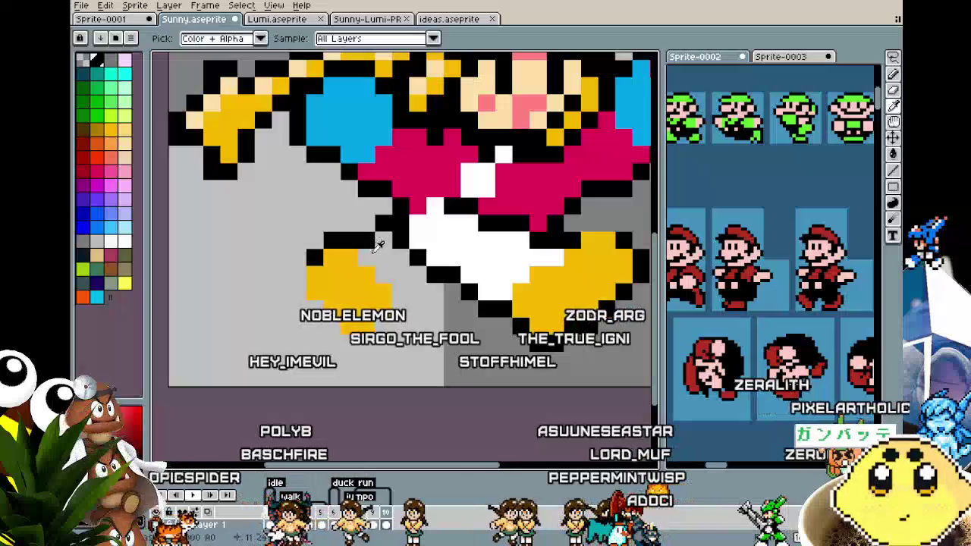
click(366, 223)
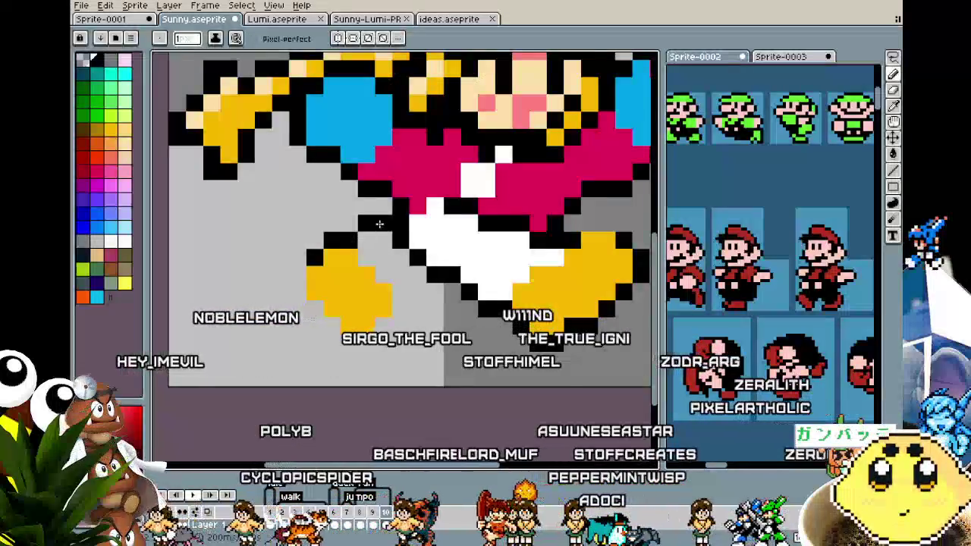
click(406, 285)
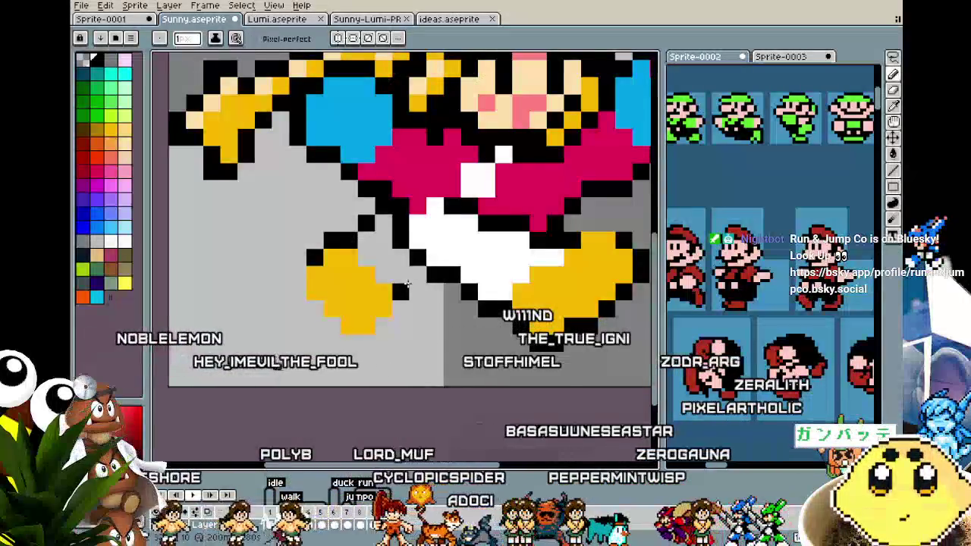
- Extend the back shoe's black outline leftward and below, then sample a colour from the sprite
click(332, 326)
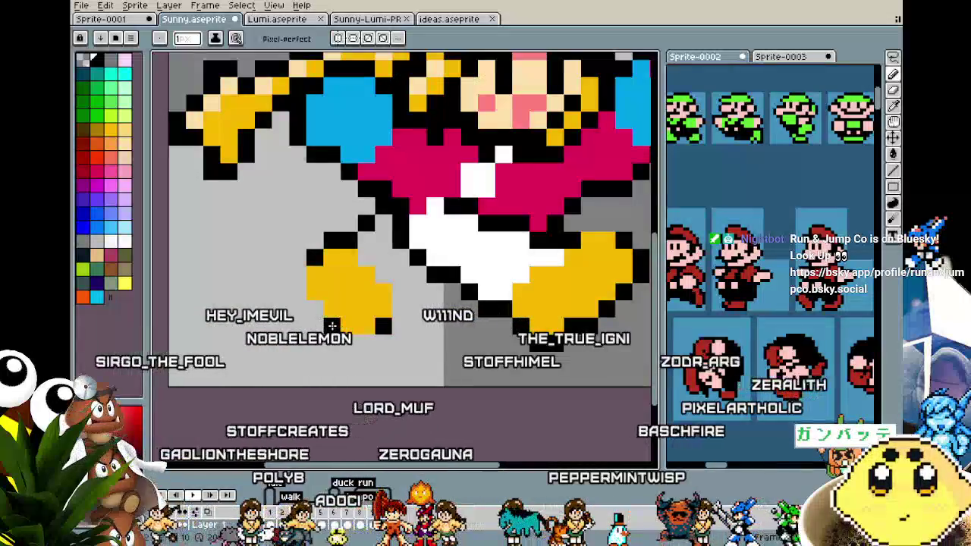
click(317, 308)
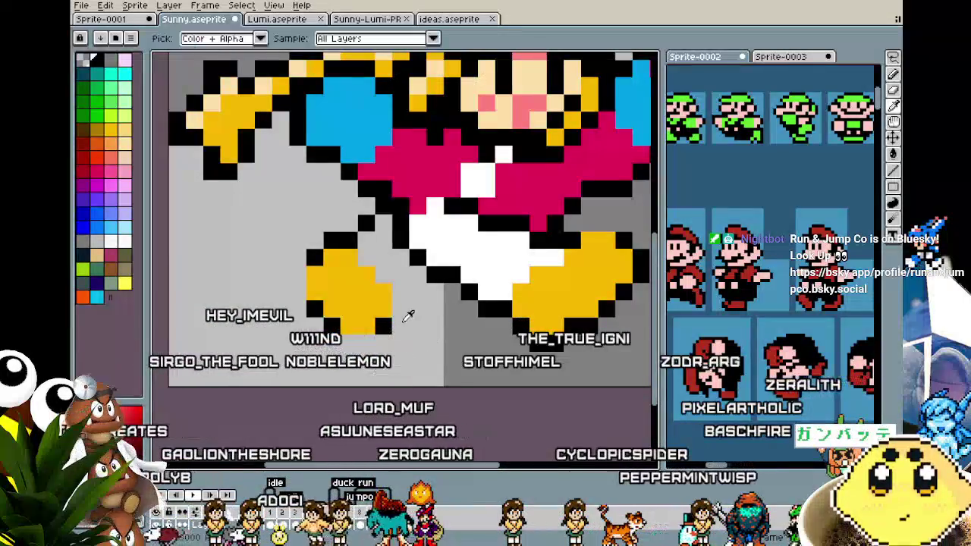
click(398, 295)
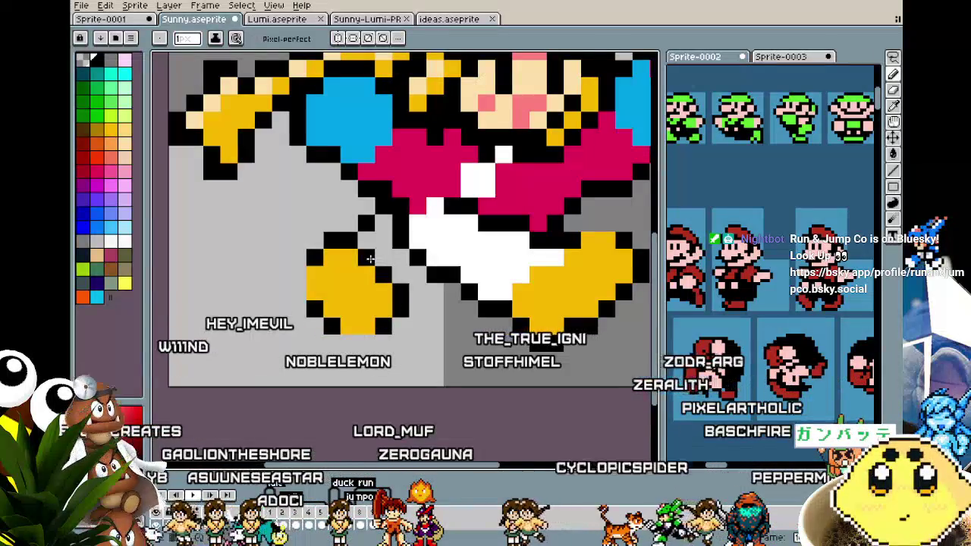
scroll(378, 270, down, 5)
scroll(389, 346, up, 3)
key(alt)
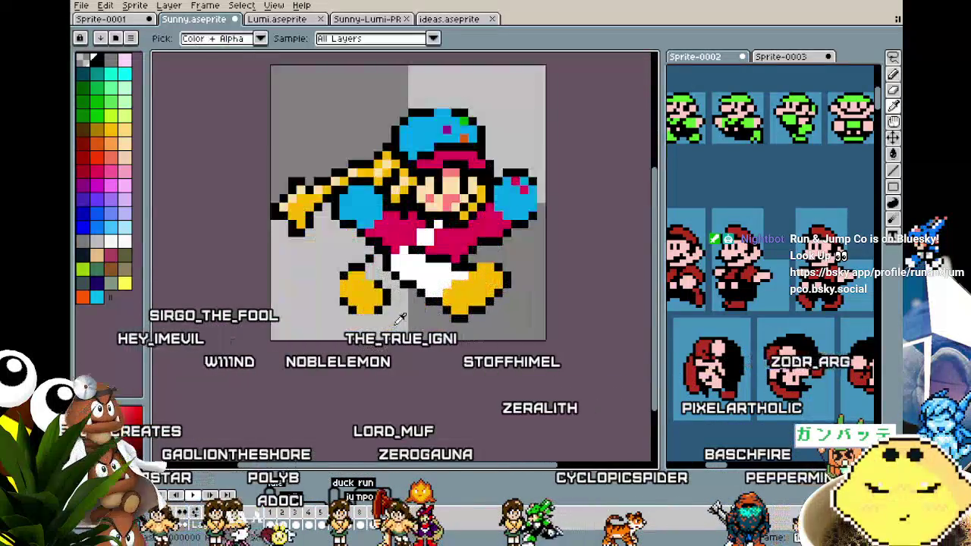
alt+click(427, 271)
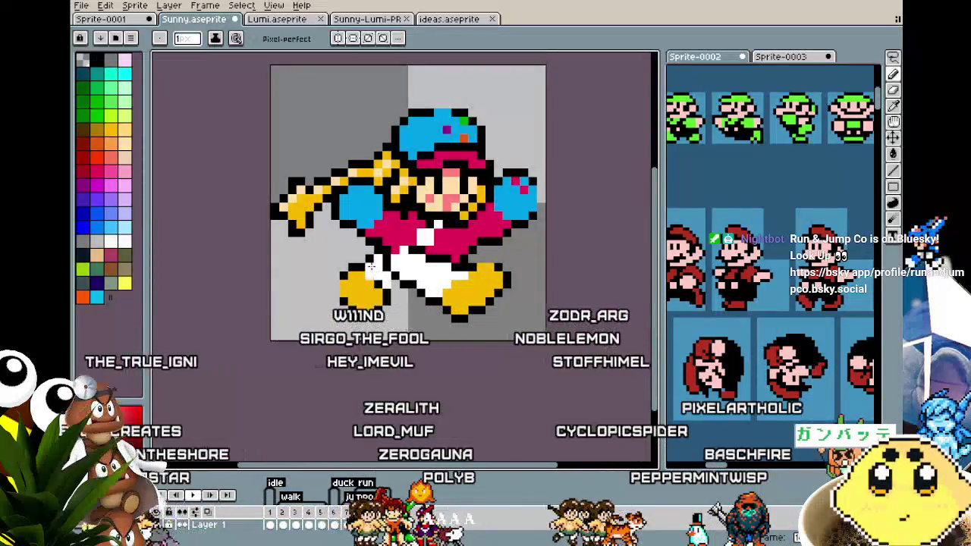
- Fill Sunny's back leg with white pixels
scroll(371, 266, down, 3)
scroll(371, 266, down, 2)
scroll(383, 264, up, 2)
scroll(394, 261, up, 4)
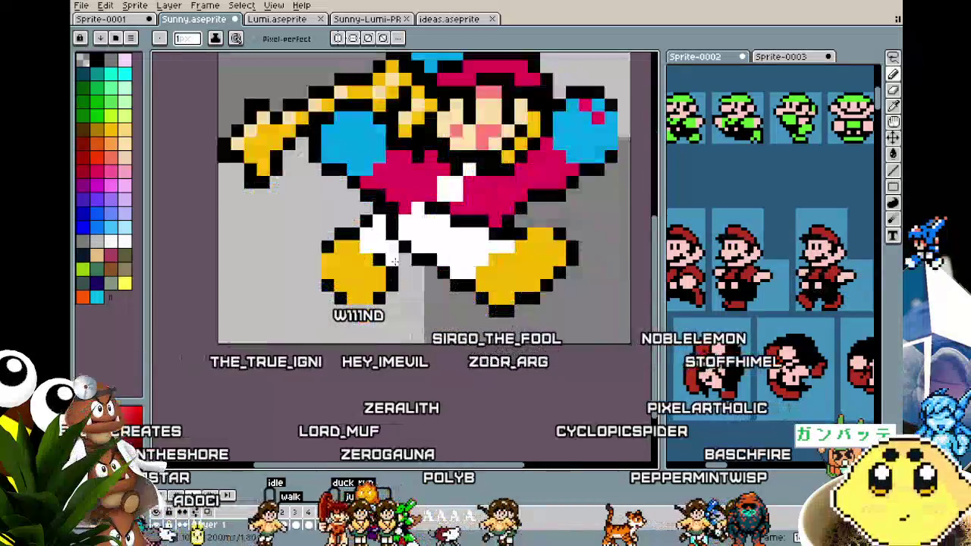
drag(393, 261, 390, 296)
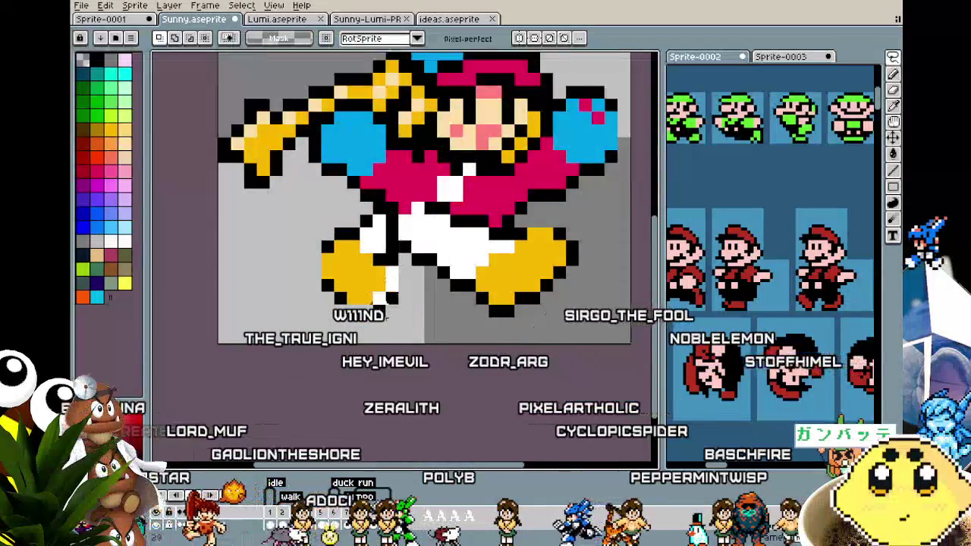
- Shift the back shoe one pixel left, drop it in place, and pick black from the outline
mouse_move(306, 212)
mouse_down()
mouse_move(402, 320)
mouse_move(340, 302)
mouse_up()
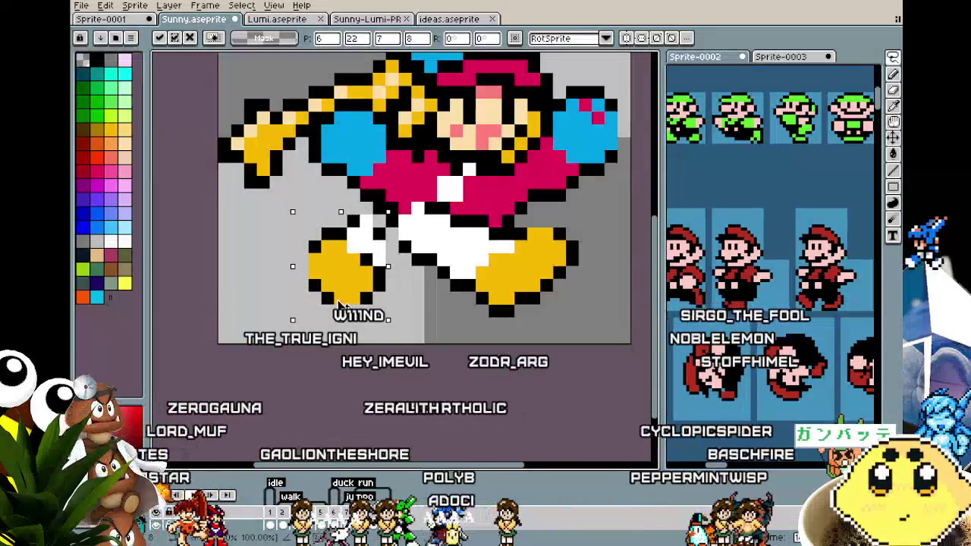
key(i)
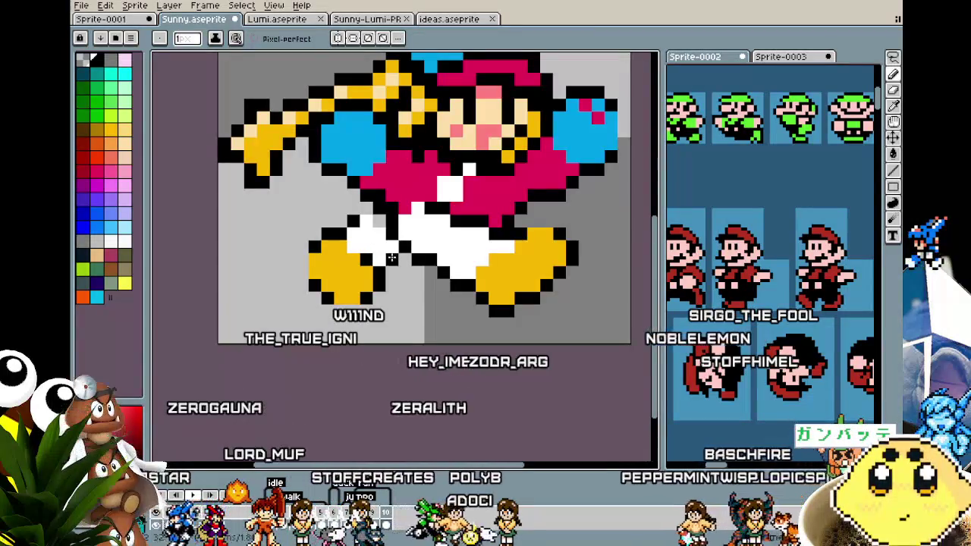
alt+click(372, 223)
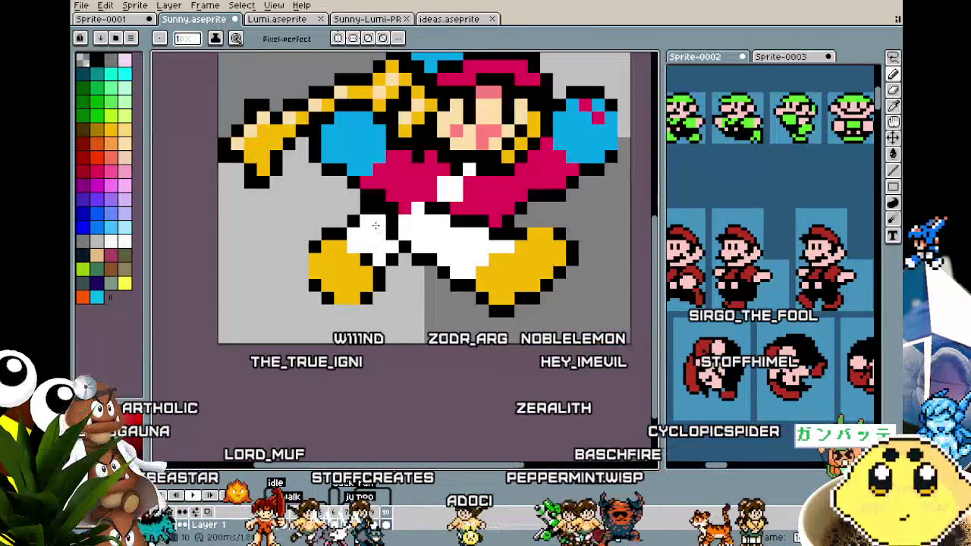
scroll(365, 268, down, 4)
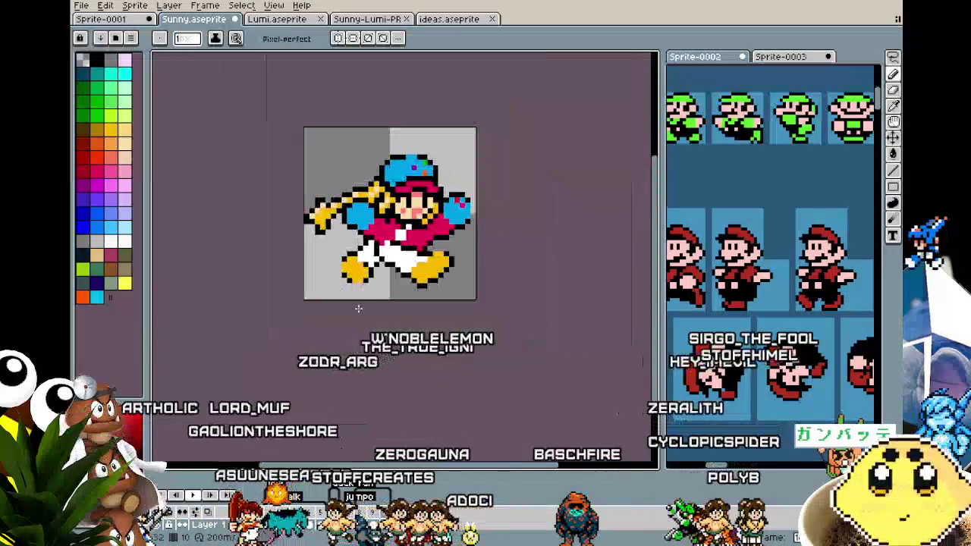
scroll(358, 308, down, 1)
scroll(357, 308, up, 3)
scroll(374, 181, up, 1)
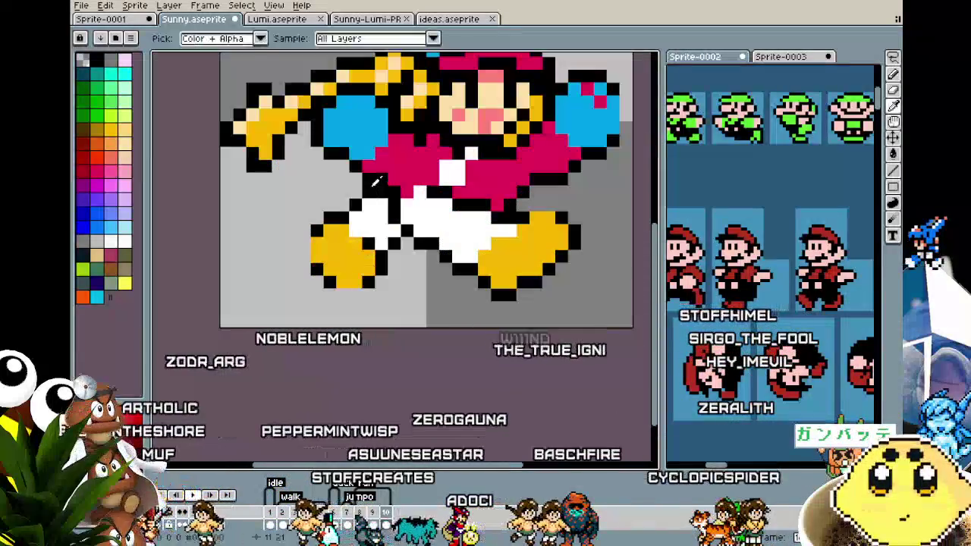
alt+click(374, 180)
scroll(364, 199, down, 5)
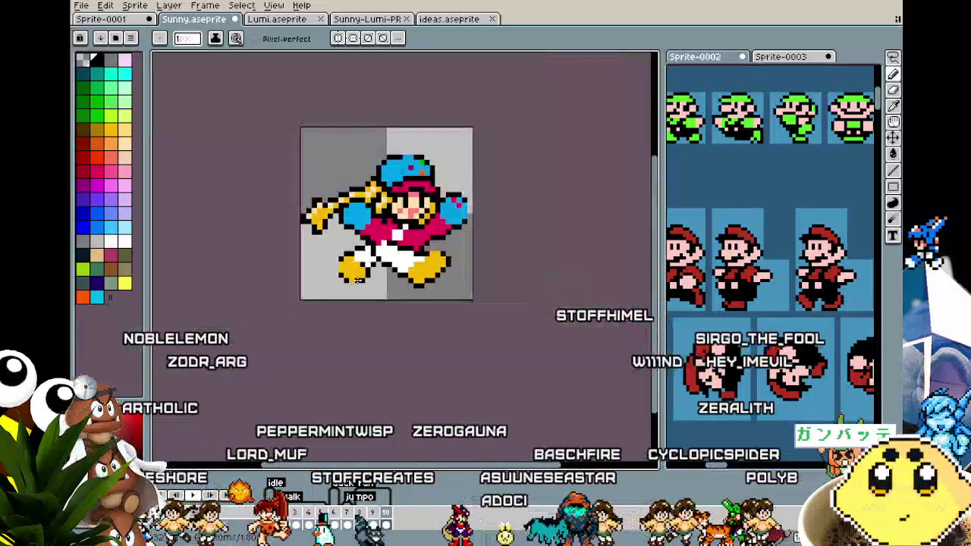
scroll(343, 311, down, 2)
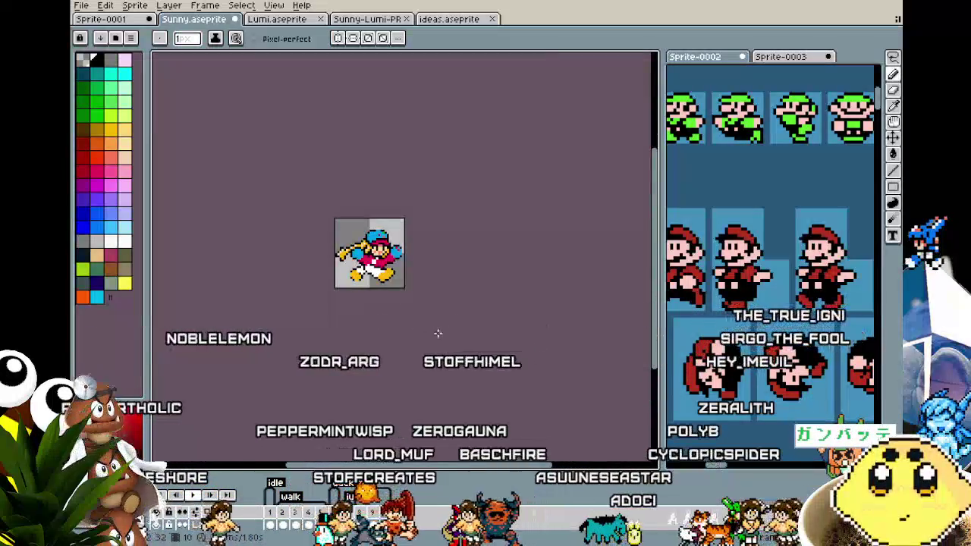
- Play the running animation to preview the stride, then clear a stray selection
key(Return)
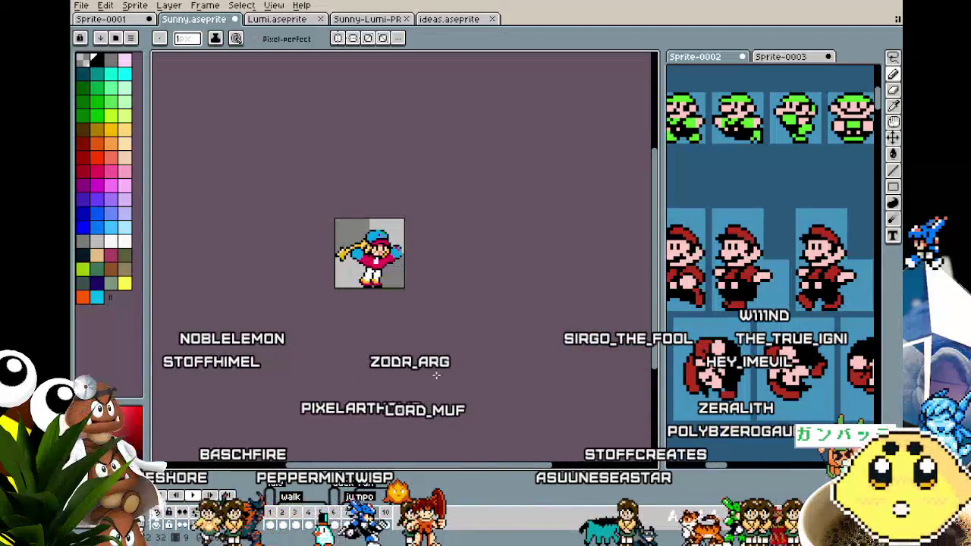
scroll(353, 362, up, 1)
scroll(355, 364, up, 3)
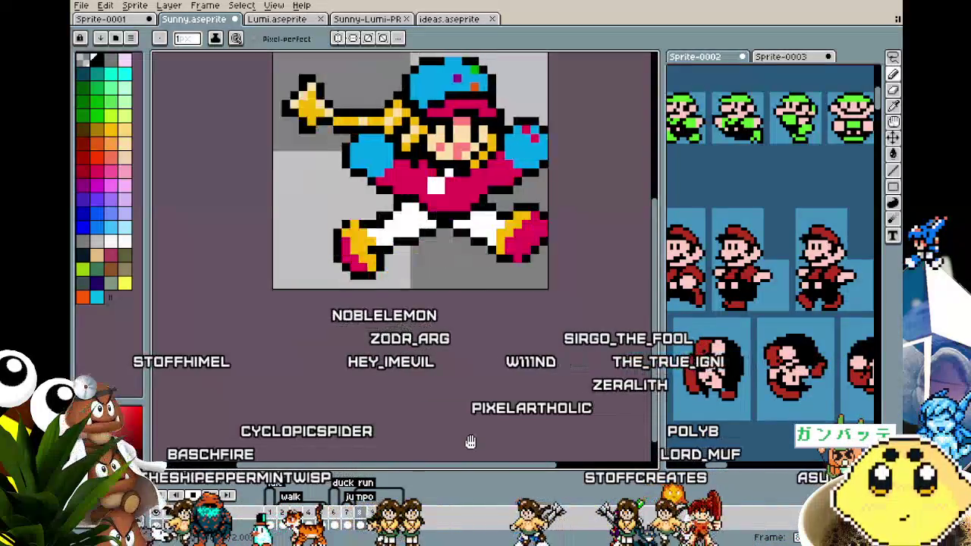
drag(470, 442, 413, 420)
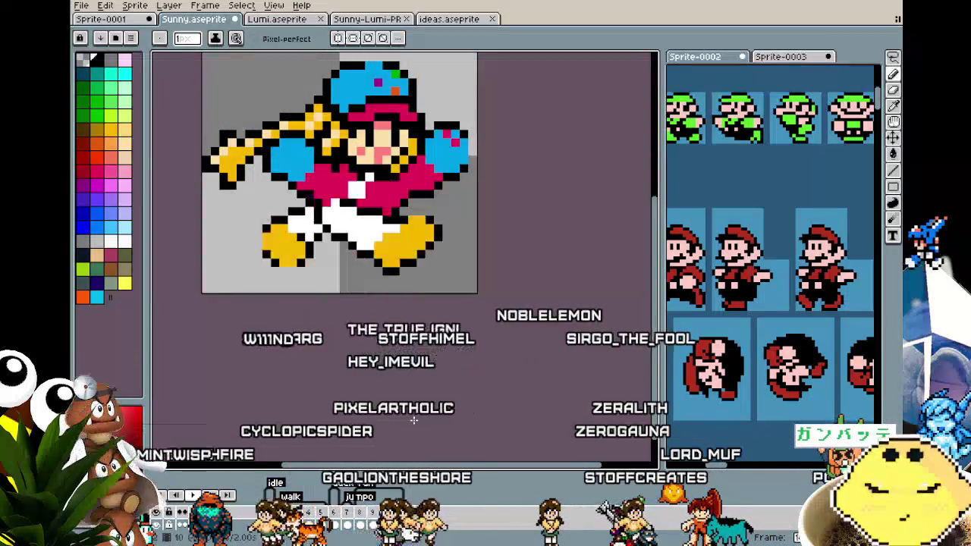
scroll(413, 420, down, 2)
scroll(395, 399, up, 1)
key(m)
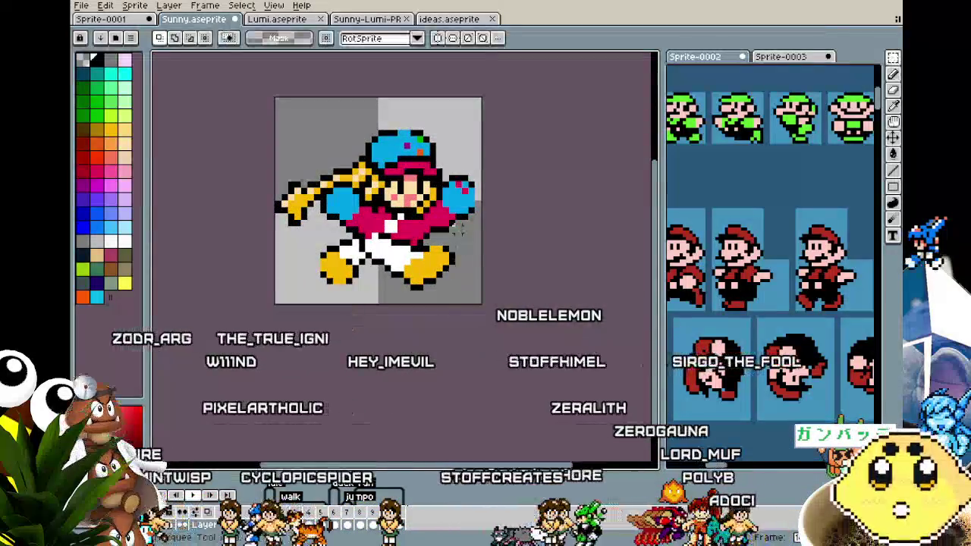
scroll(412, 407, down, 1)
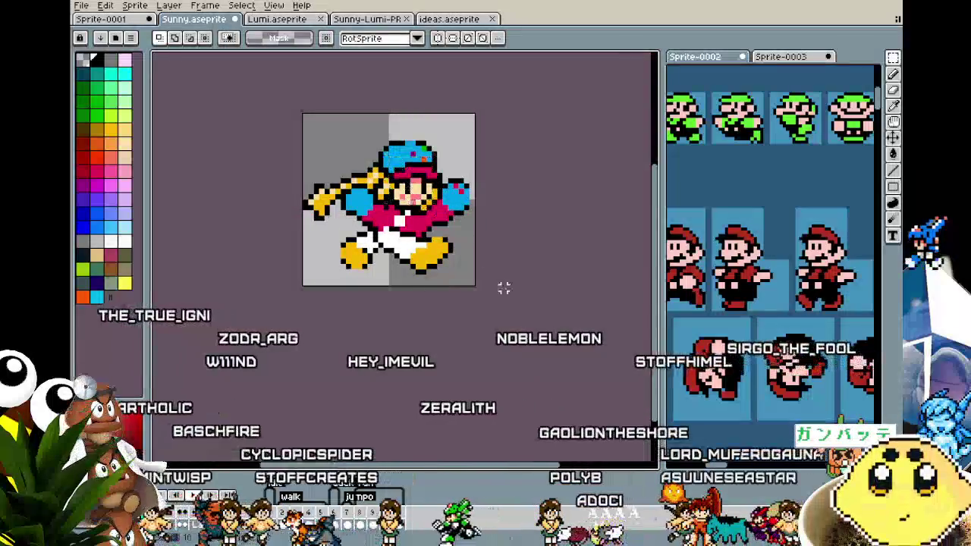
click(322, 132)
click(504, 330)
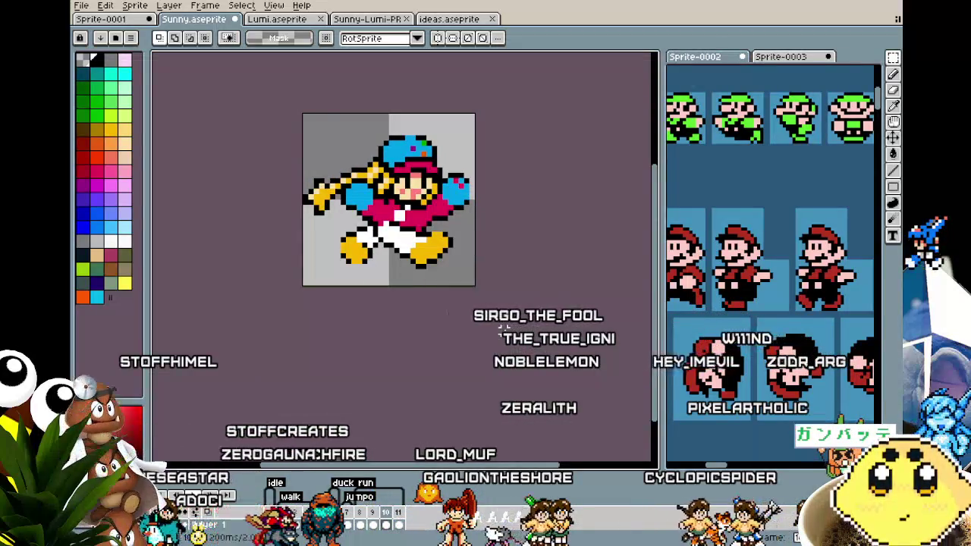
scroll(287, 196, up, 2)
scroll(287, 196, up, 1)
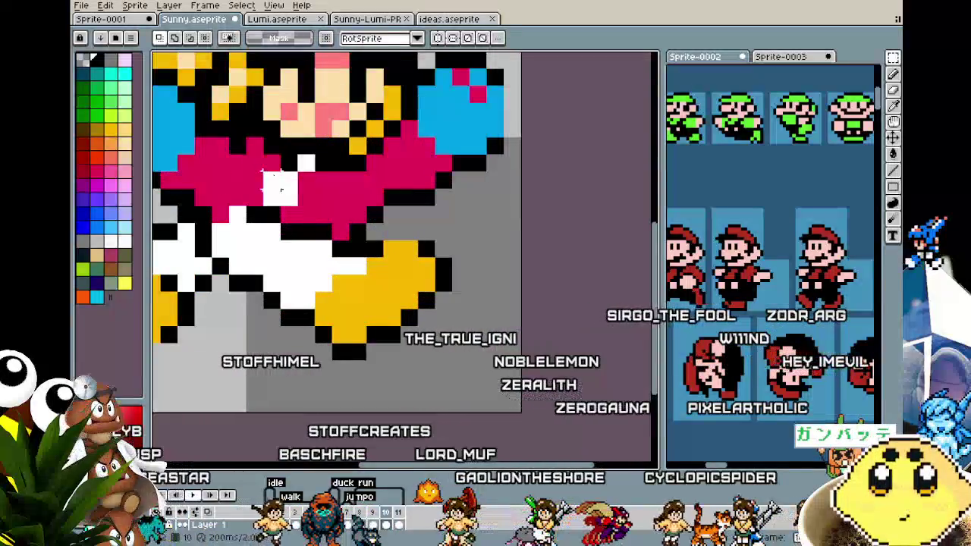
key(ctrl+z)
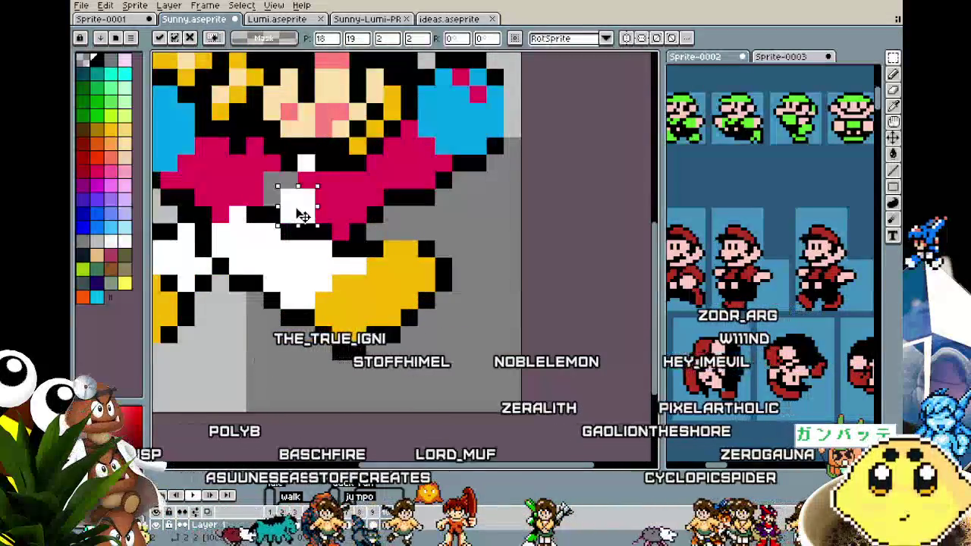
key(ctrl+z)
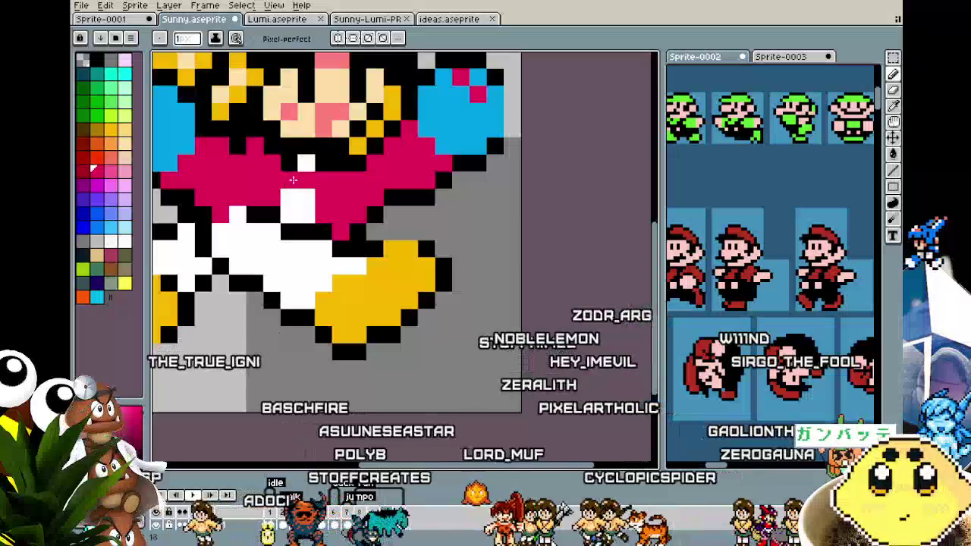
scroll(284, 337, down, 3)
scroll(285, 336, down, 1)
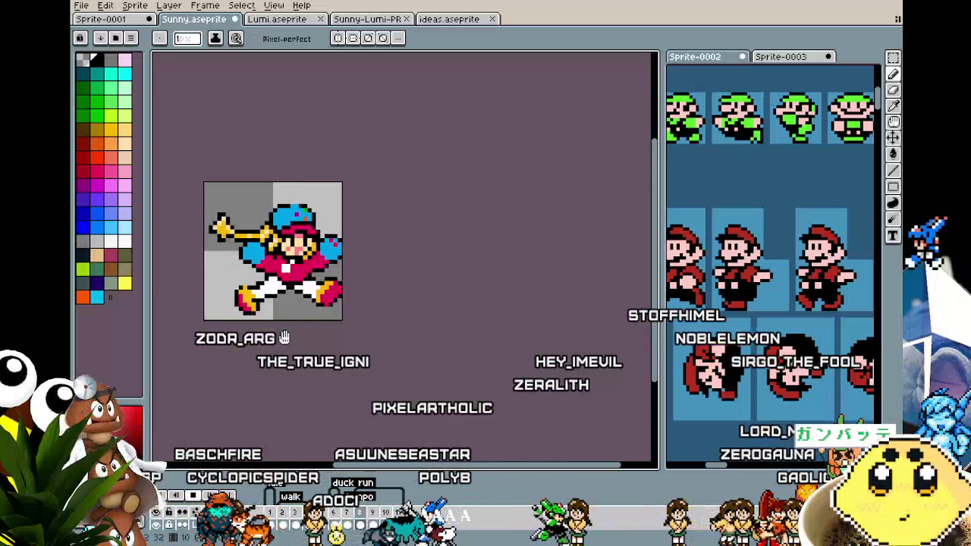
key(v)
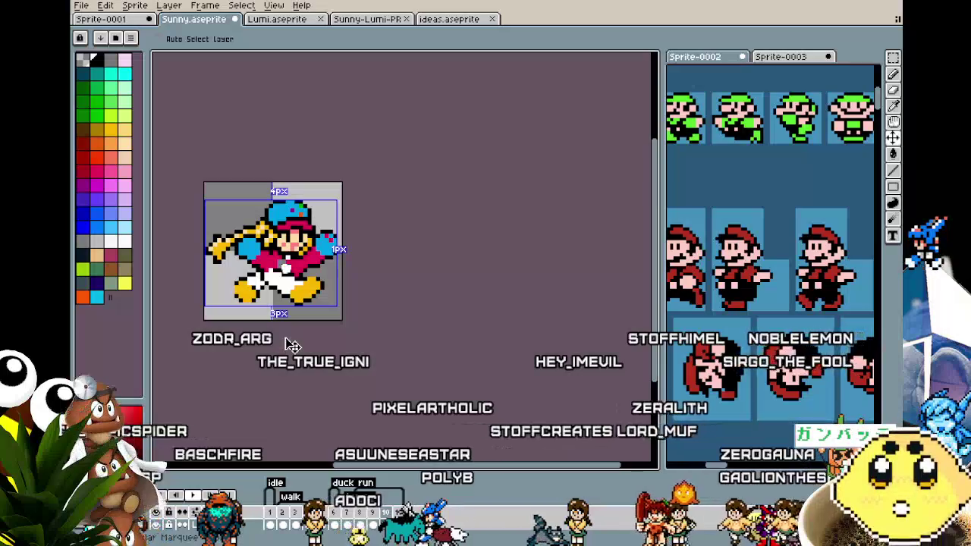
key(b)
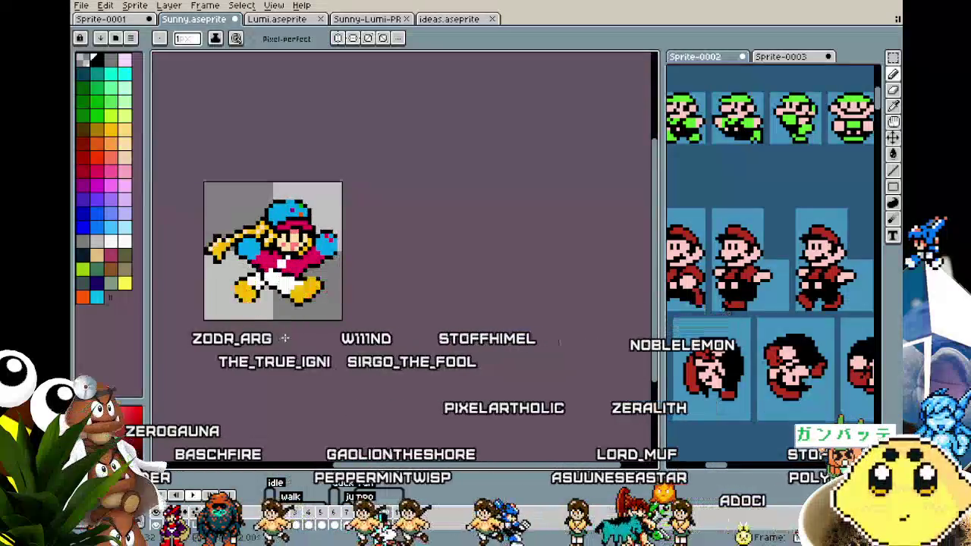
scroll(284, 338, up, 1)
scroll(239, 304, up, 1)
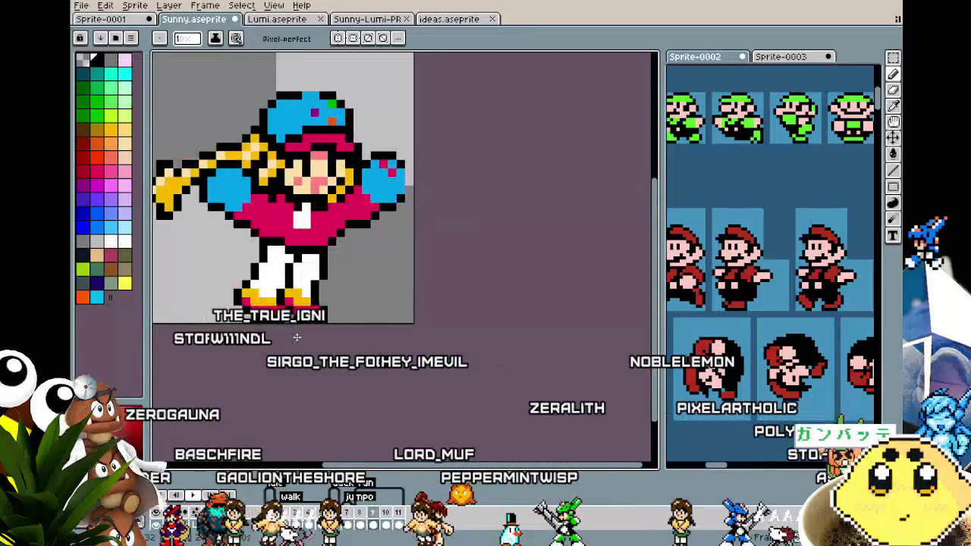
- Select and shift the lower leg area, then undo that adjustment
scroll(305, 292, up, 1)
key(m)
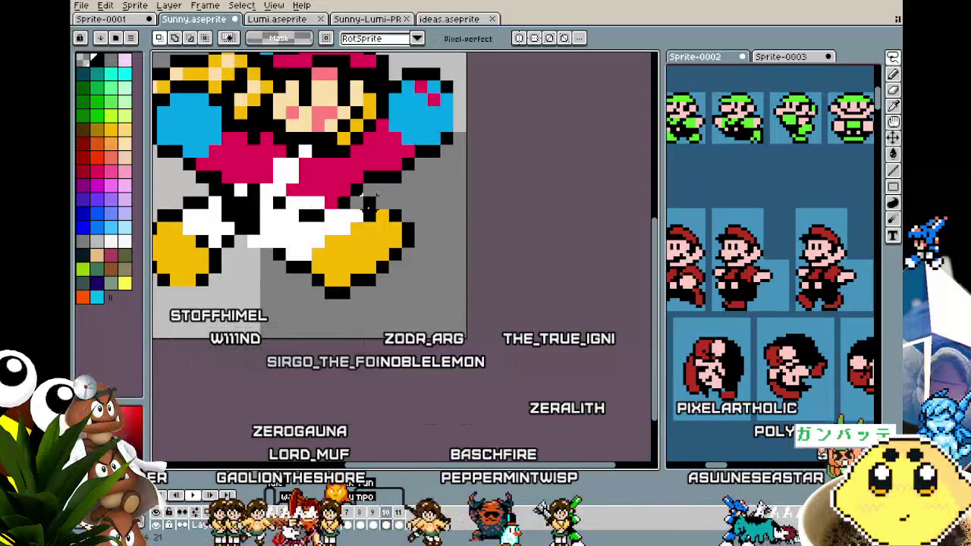
drag(250, 225, 322, 273)
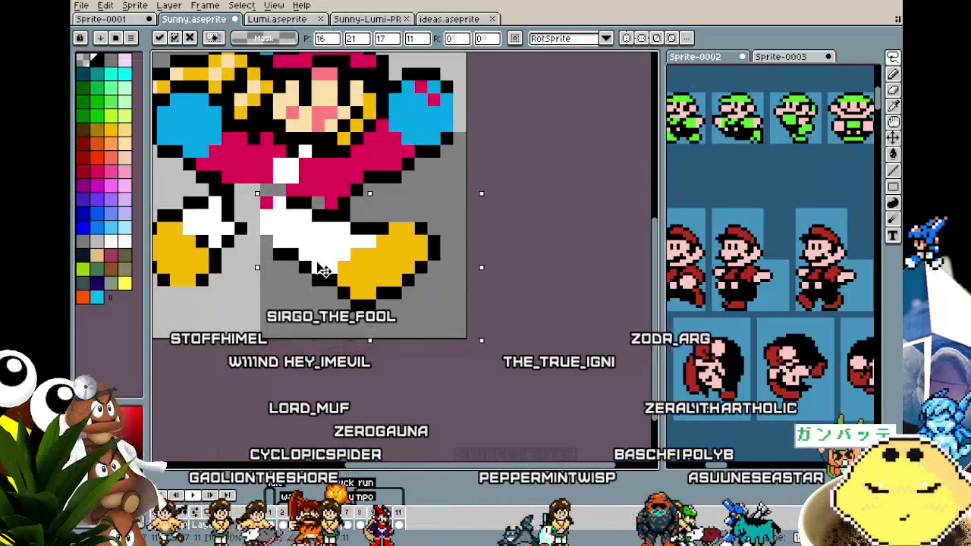
key(ctrl+d)
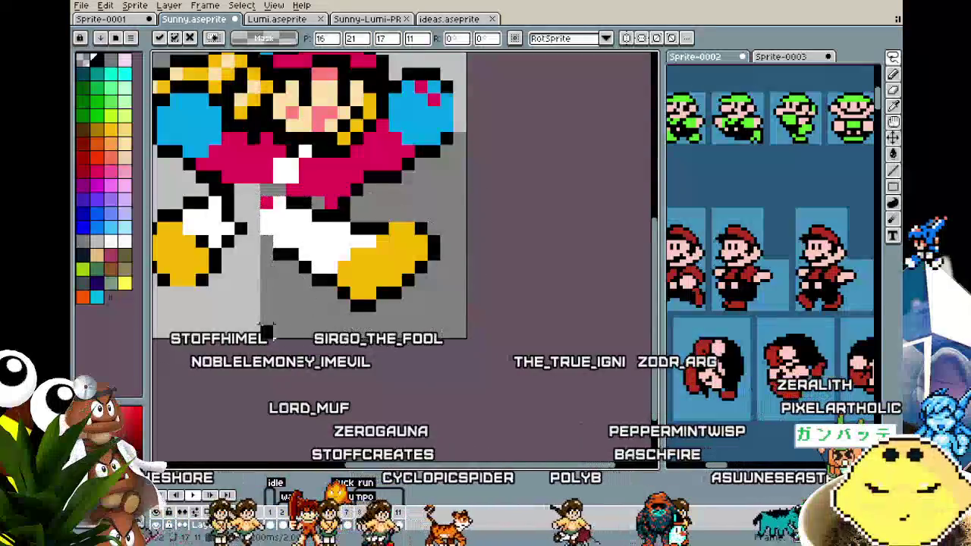
key(b)
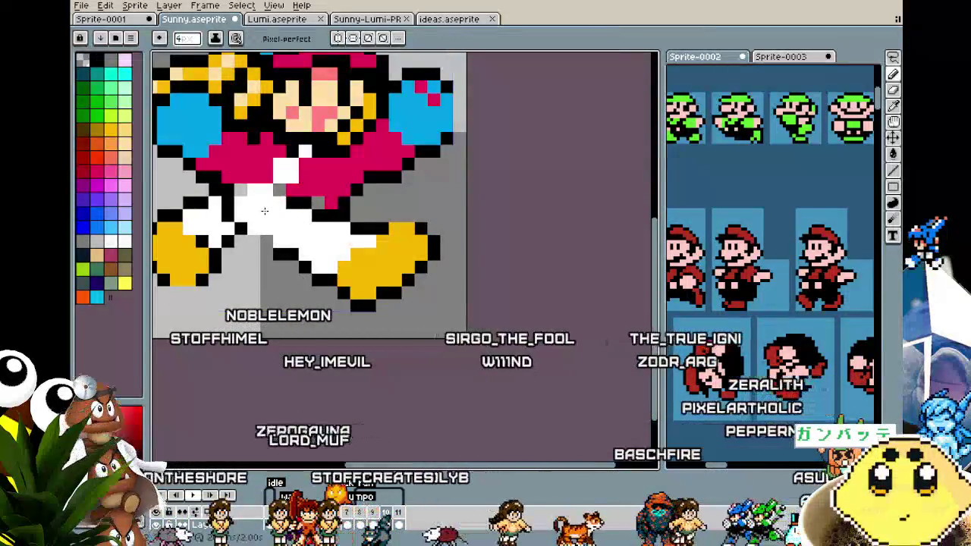
drag(230, 275, 292, 272)
key(m)
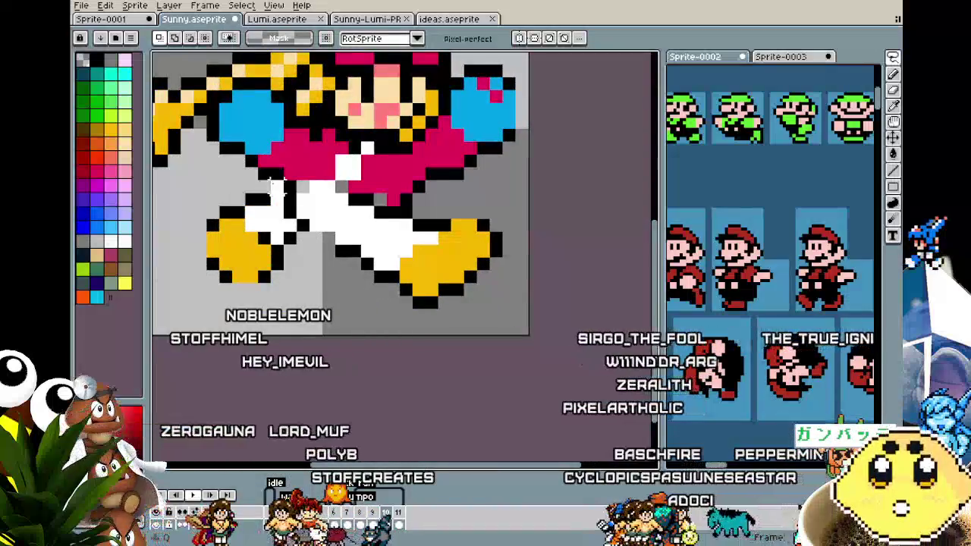
key(ctrl+z)
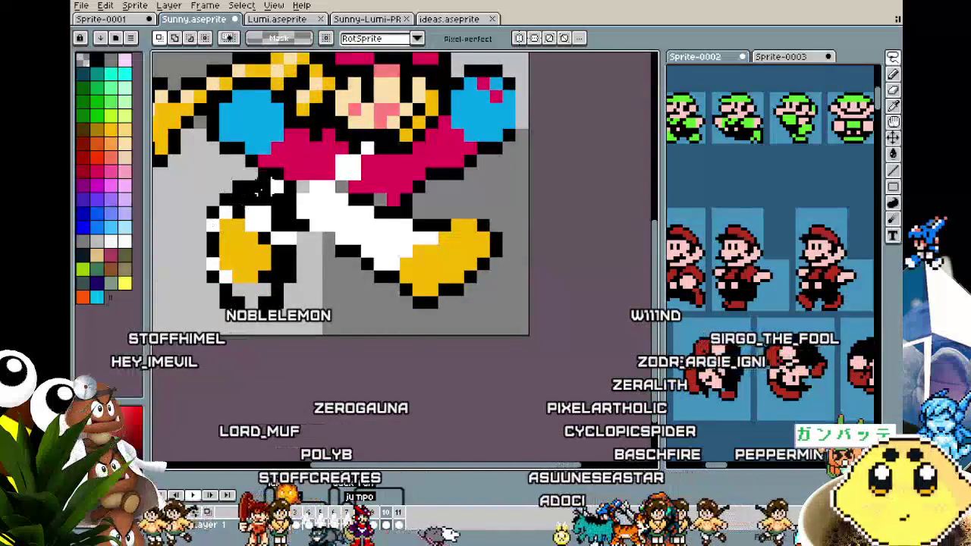
- Move the back shoe one pixel left and down, rotate it -17.9°, raise it one pixel, and commit
drag(256, 256, 244, 263)
drag(239, 264, 238, 275)
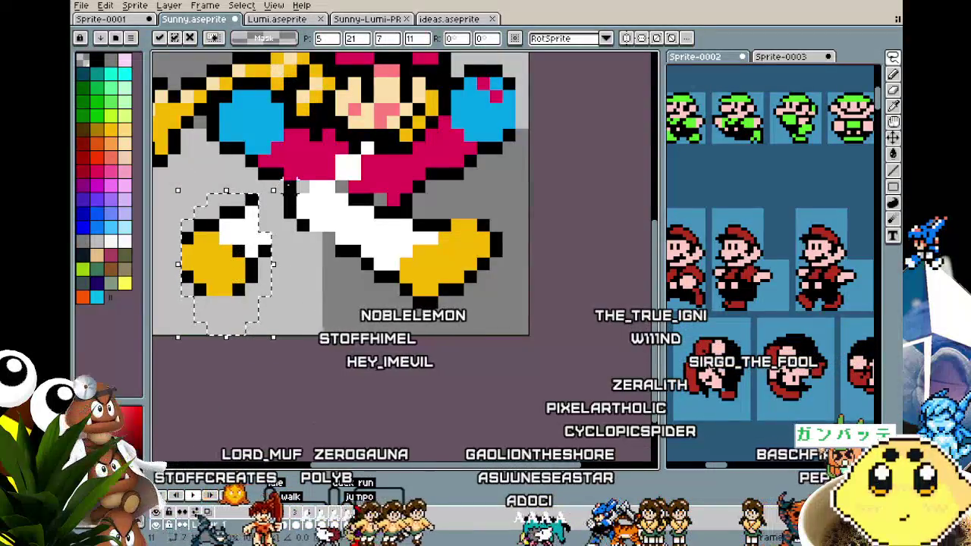
drag(284, 195, 303, 216)
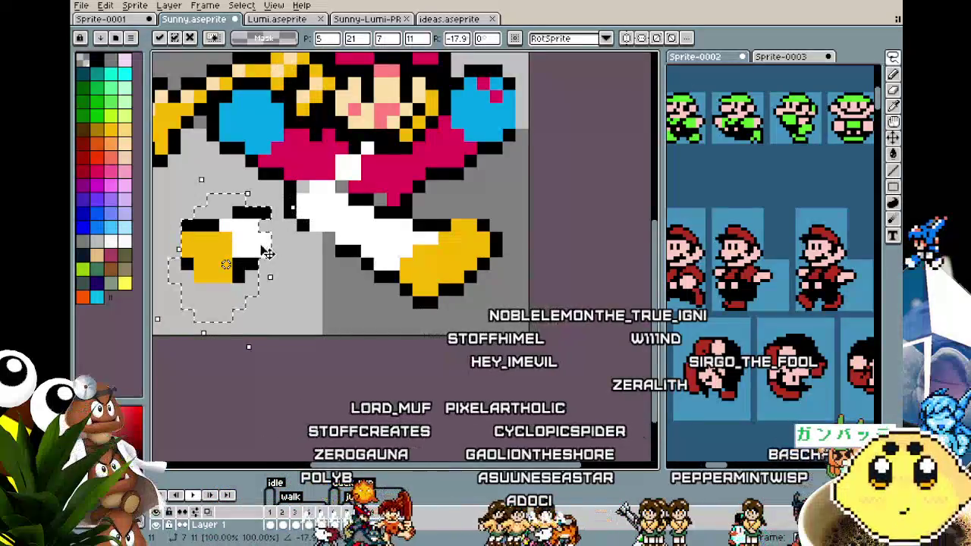
drag(260, 252, 260, 242)
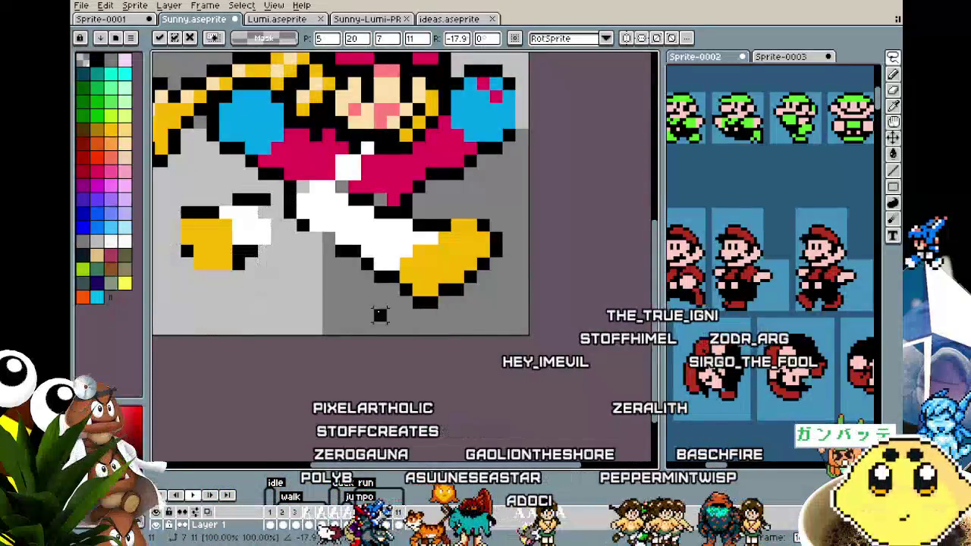
key(Return)
key(ctrl+z)
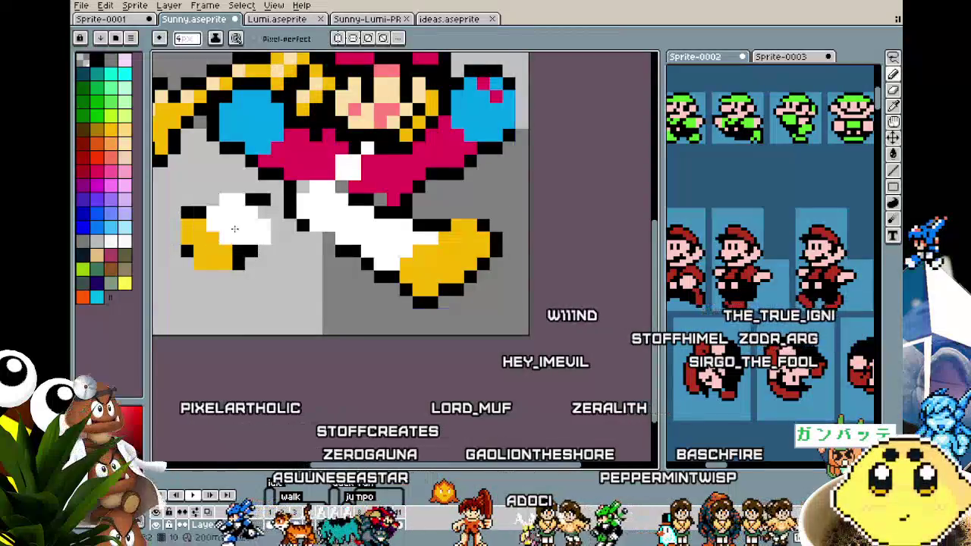
key(ctrl+y)
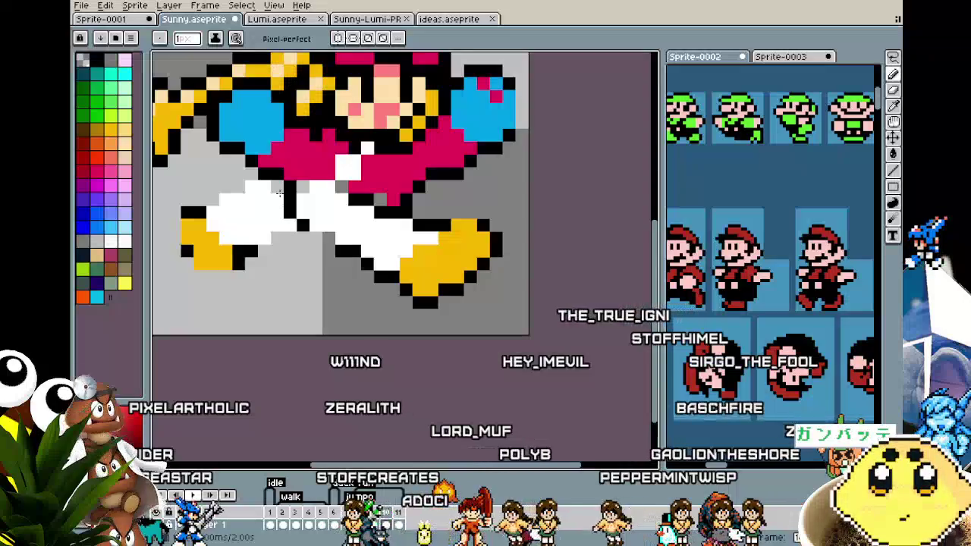
- Enlarge the back shoe by painting extra yellow pixels with the pencil
key(b)
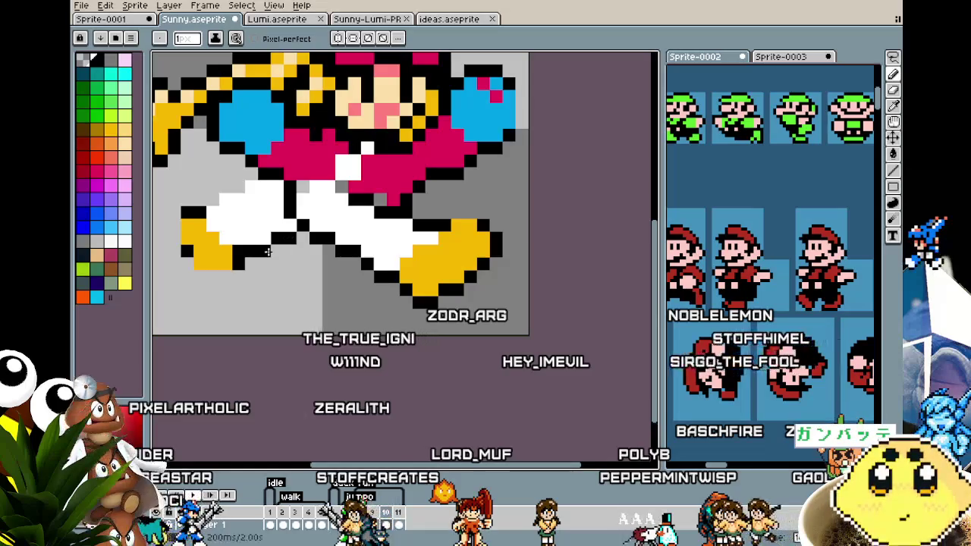
alt+click(217, 254)
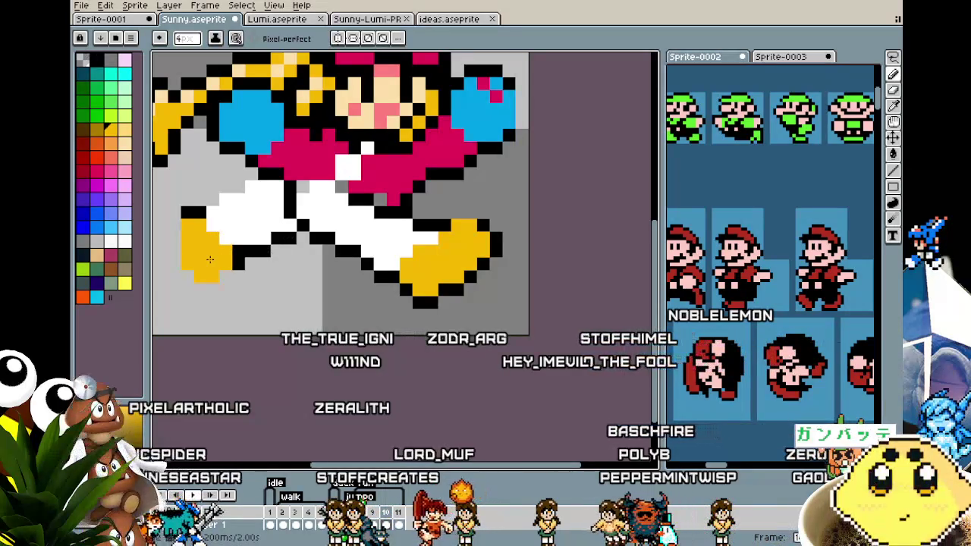
drag(217, 254, 226, 260)
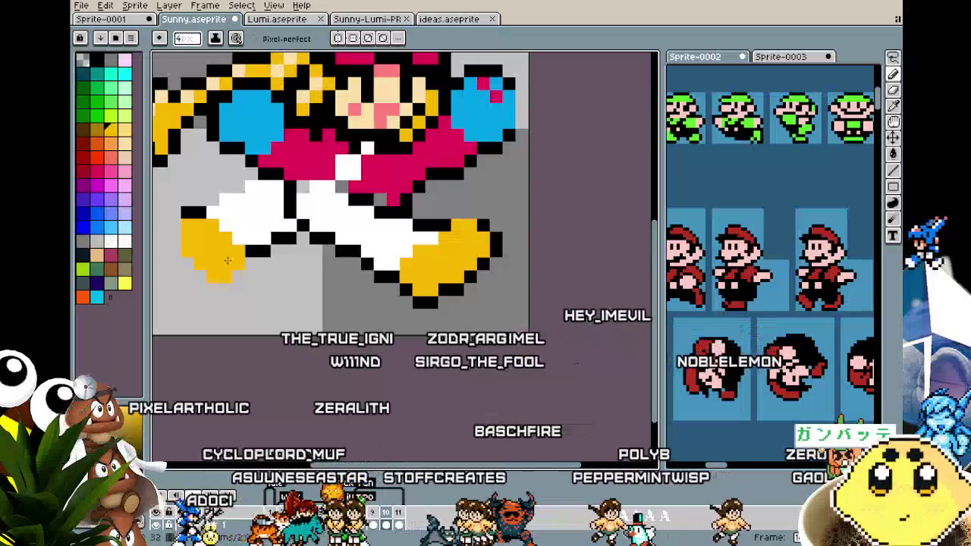
- Redraw the black outline along the white leg's top edge and the lower boot edge
alt+click(193, 212)
click(214, 197)
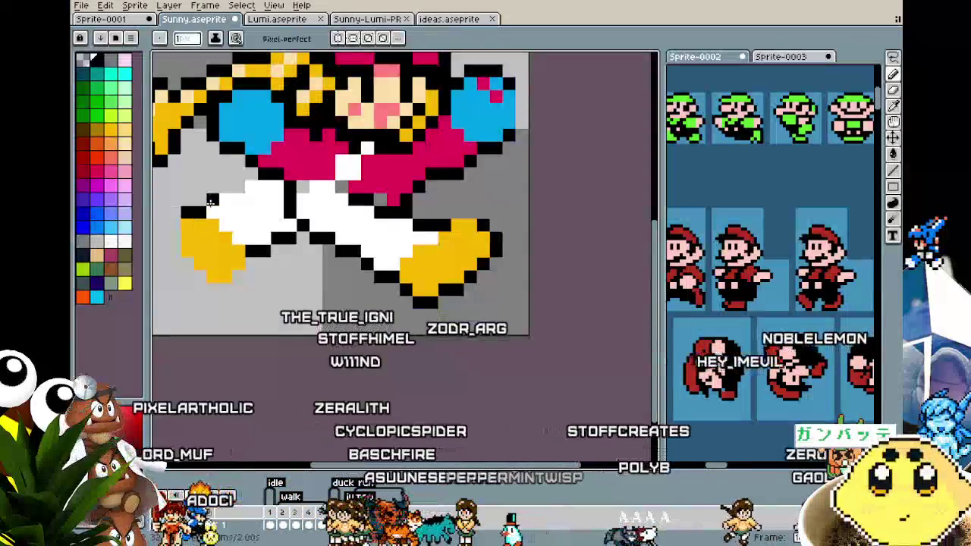
drag(224, 188, 241, 188)
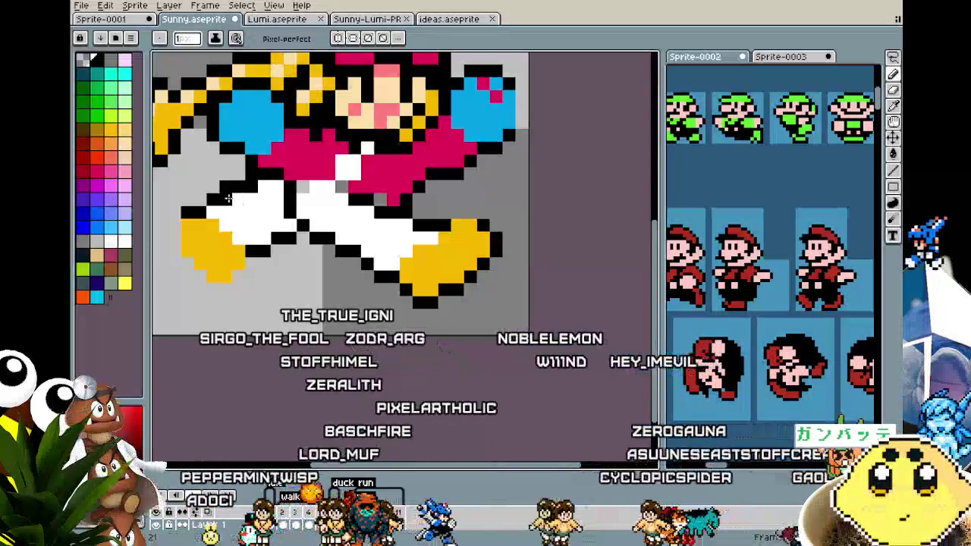
alt+click(189, 227)
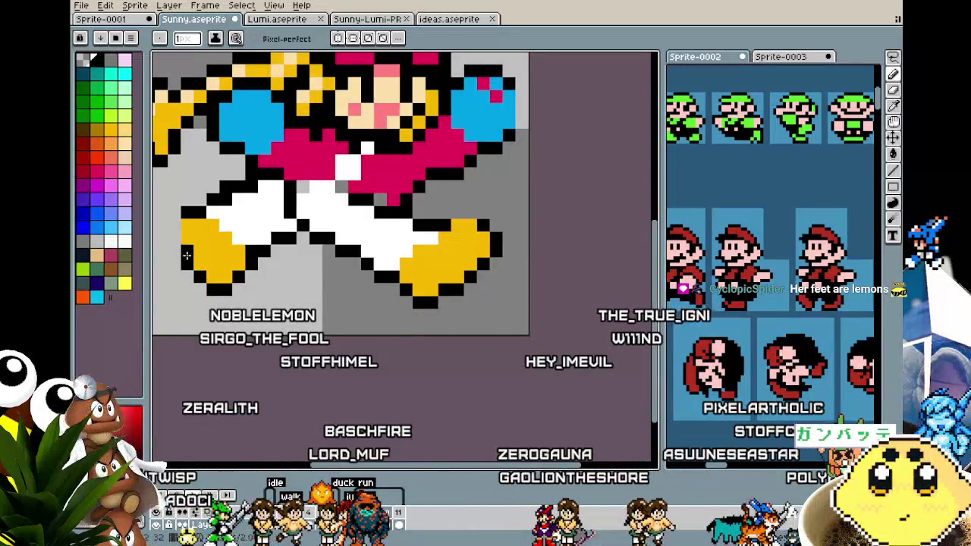
scroll(186, 255, up, 1)
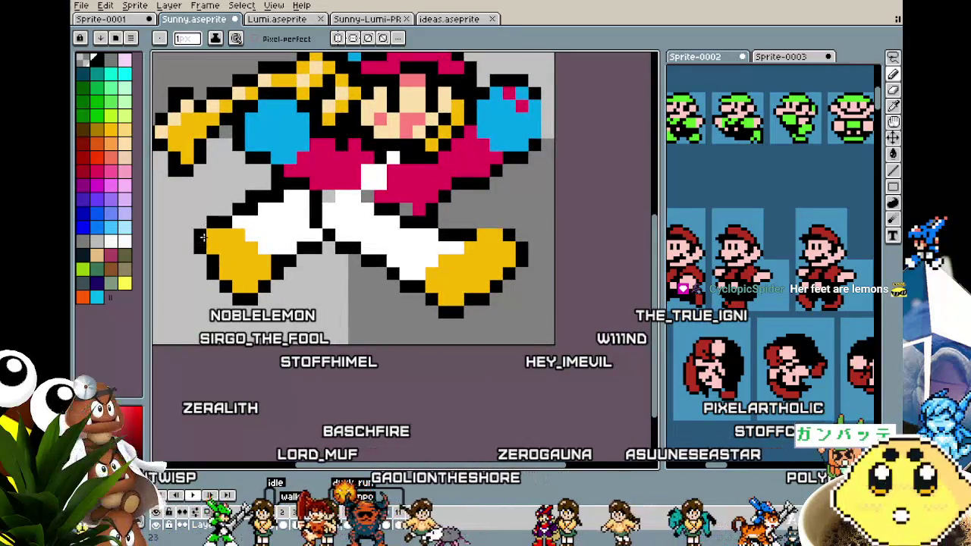
alt+click(207, 232)
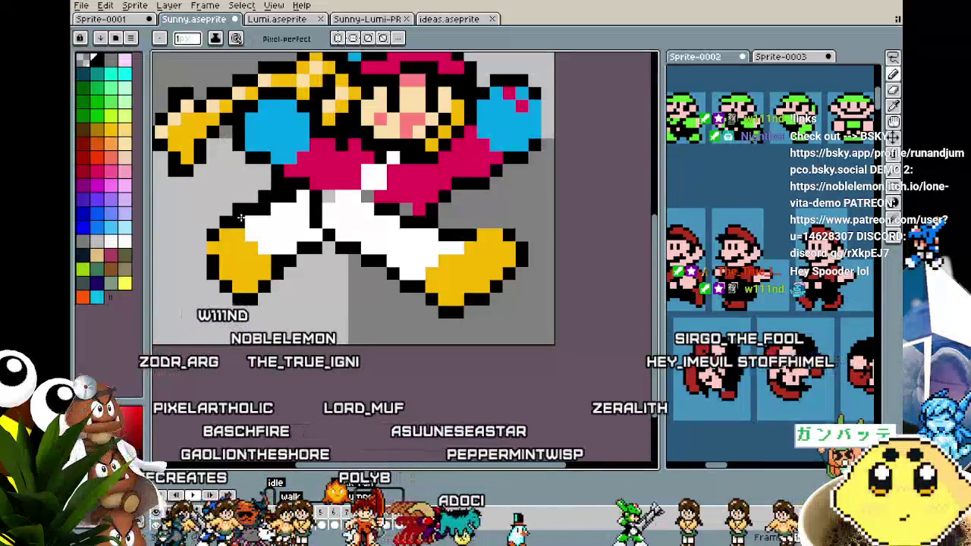
key(Right)
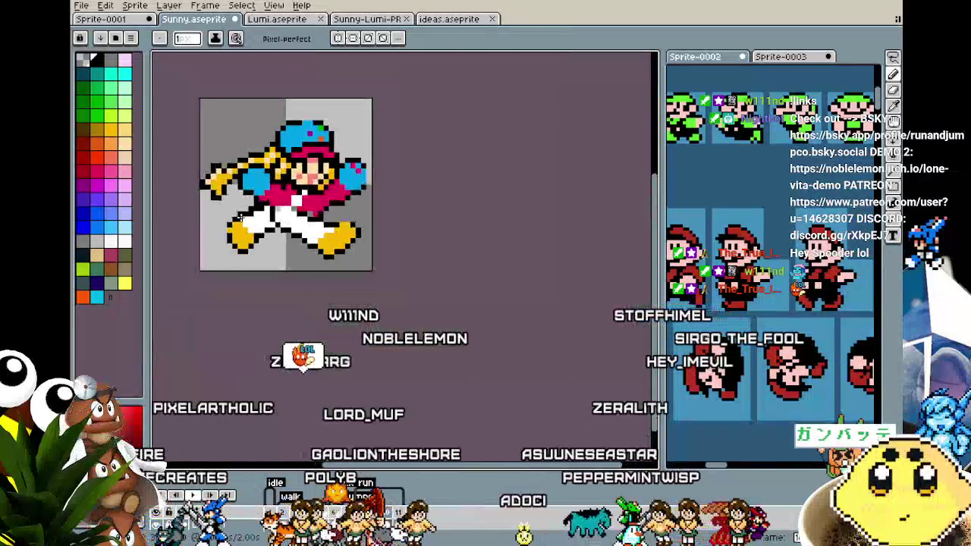
- Preview the running frames and pick white for the legs
key(Right)
key(Right)
key(i)
key(b)
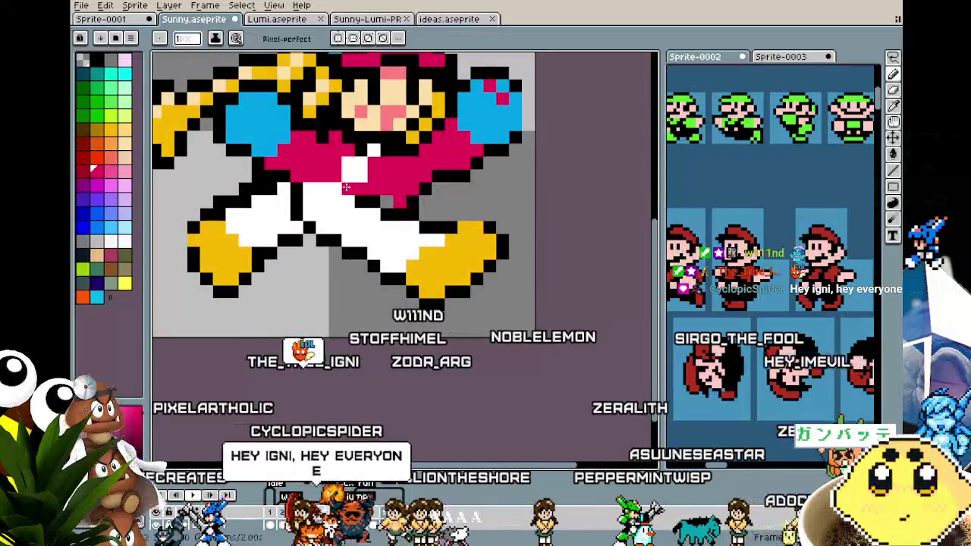
alt+click(364, 203)
scroll(364, 203, down, 3)
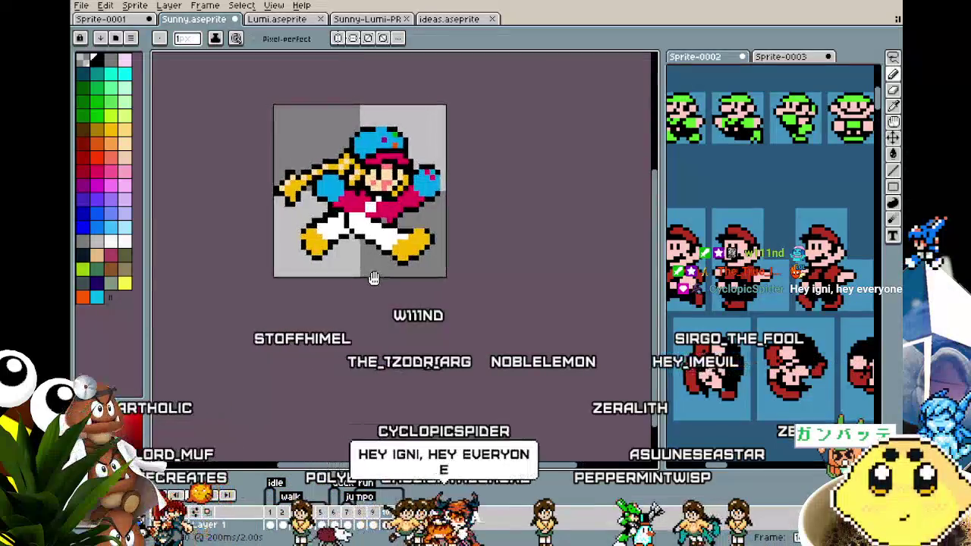
scroll(374, 280, up, 1)
scroll(346, 227, up, 1)
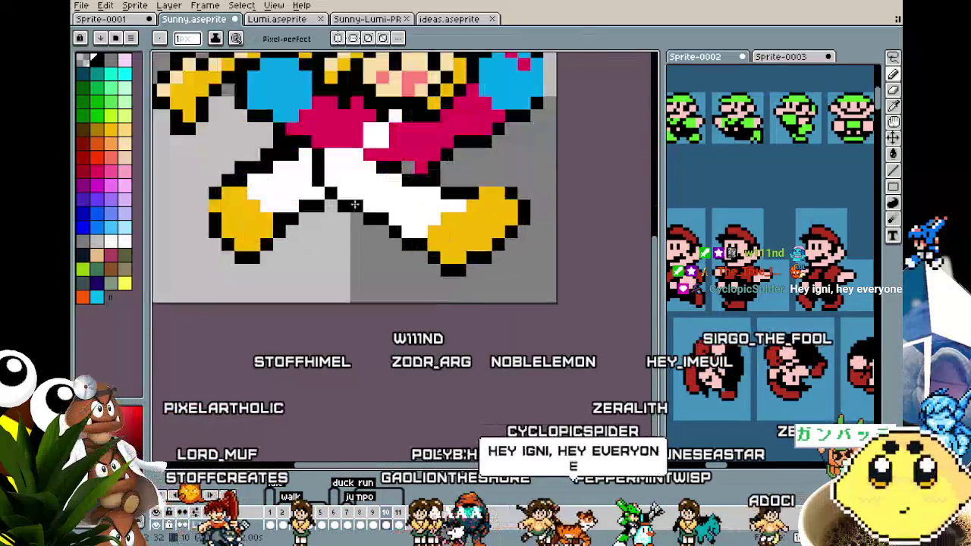
- Magic-wand the transparent background, deselect, and paint black and yellow between the legs
key(w)
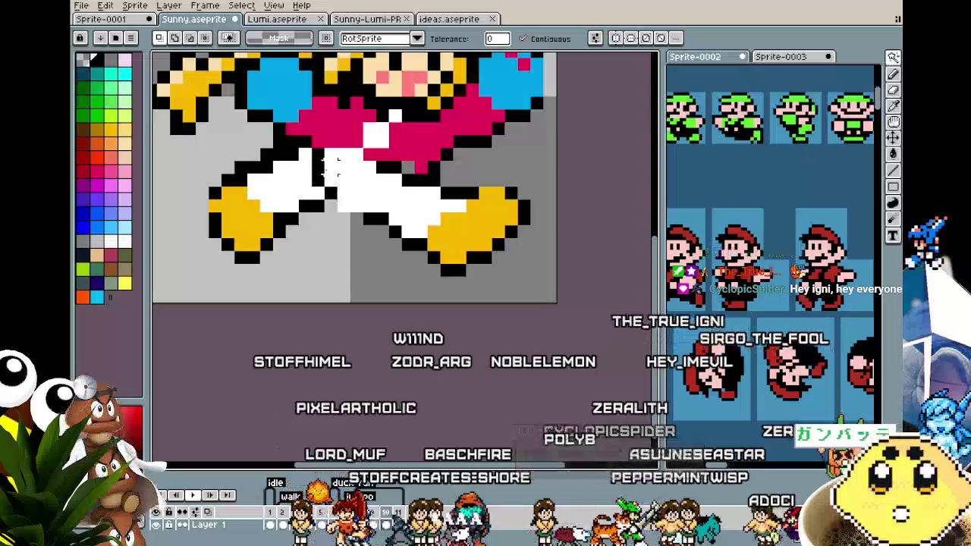
click(372, 258)
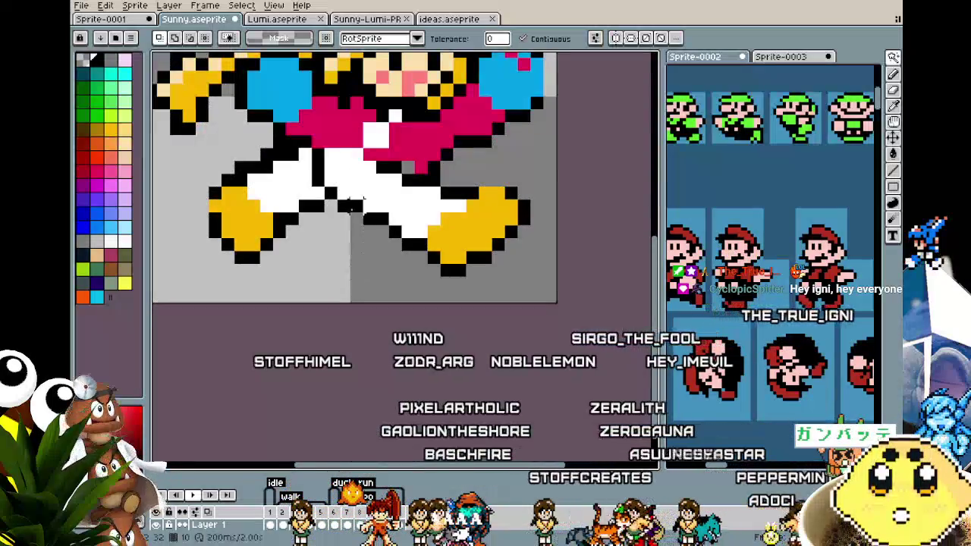
key(ctrl+d)
key(b)
drag(334, 156, 485, 180)
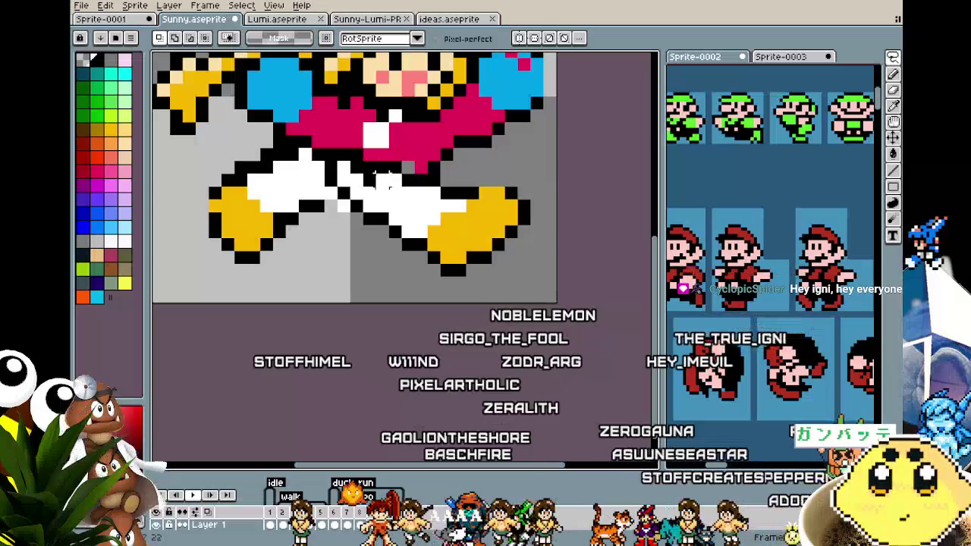
- Marquee the legs, move them down, then undo to compare with the earlier position
key(m)
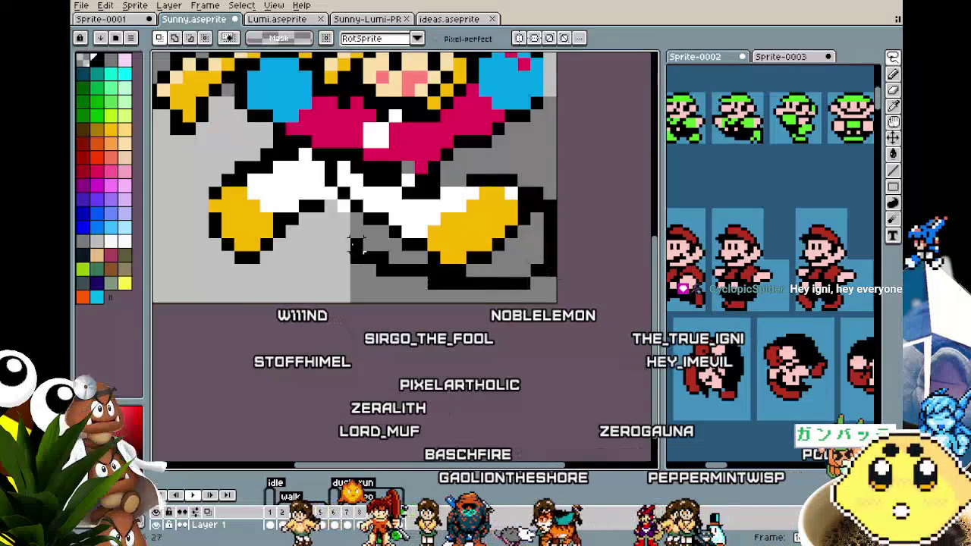
drag(560, 294, 309, 145)
drag(391, 223, 396, 235)
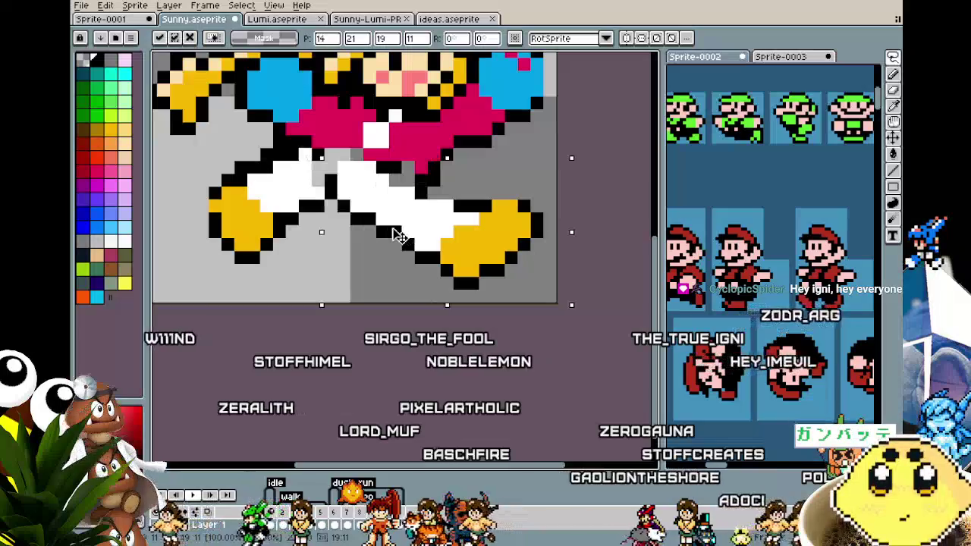
key(b)
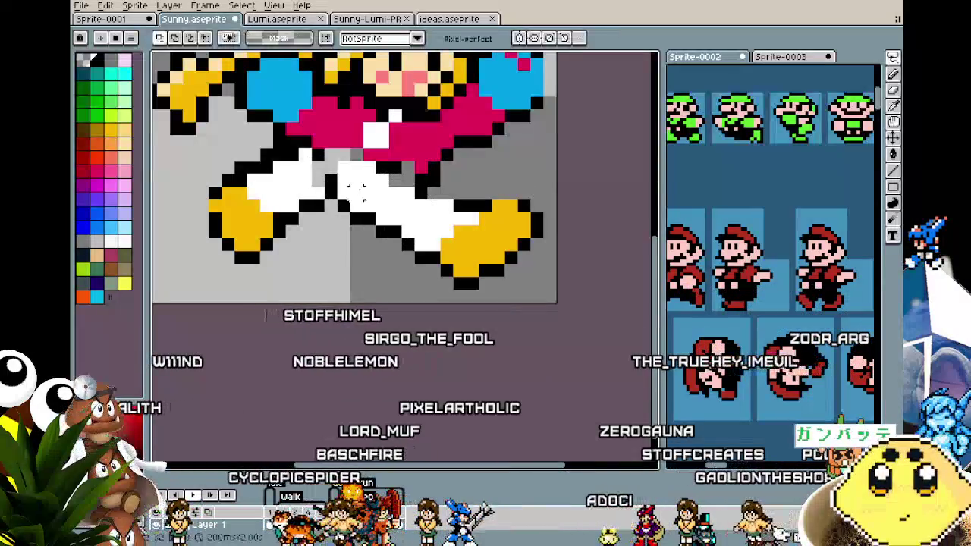
key(ctrl+z)
key(ctrl+z)
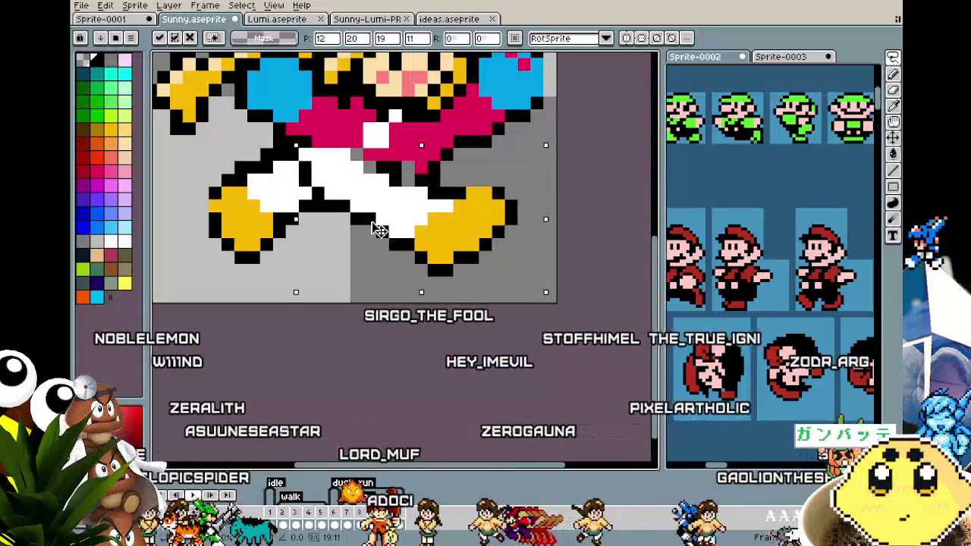
key(b)
scroll(266, 319, down, 2)
scroll(296, 310, up, 2)
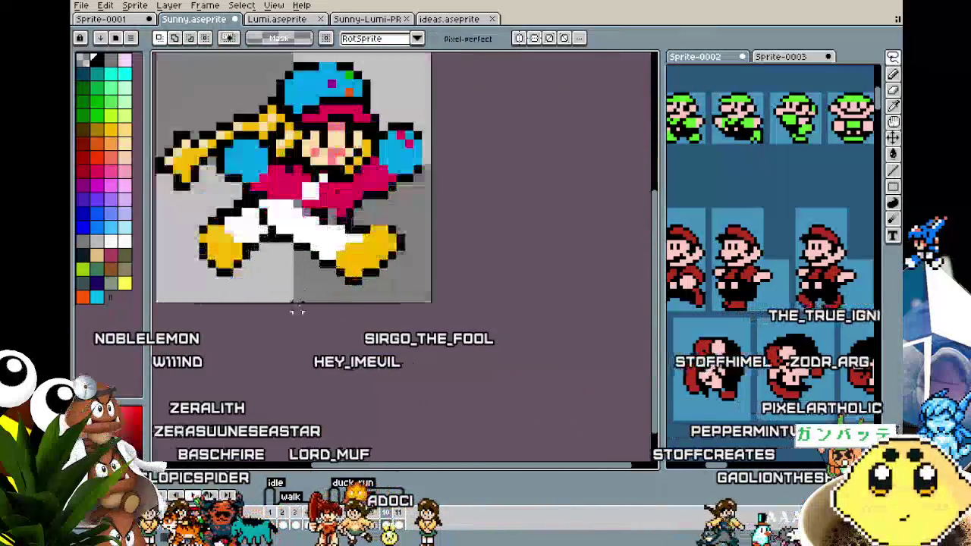
key(ctrl+z)
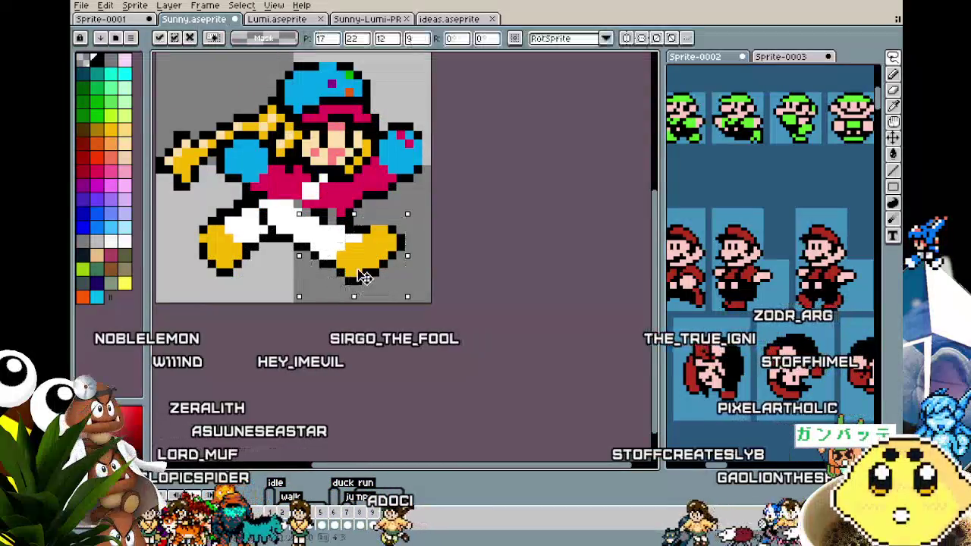
- Choose magenta as the drawing colour and shift the lower-middle leg pixels up and left
key(i)
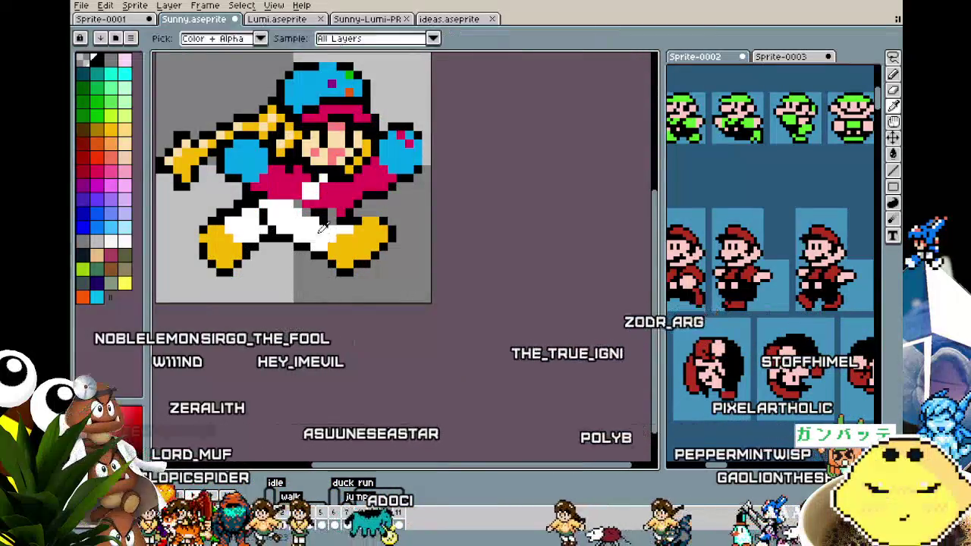
key(b)
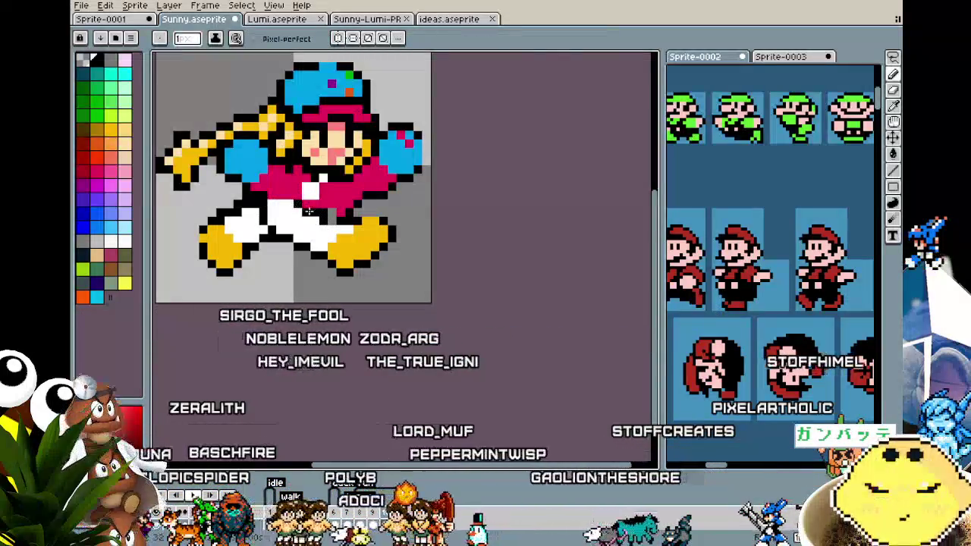
alt+click(334, 210)
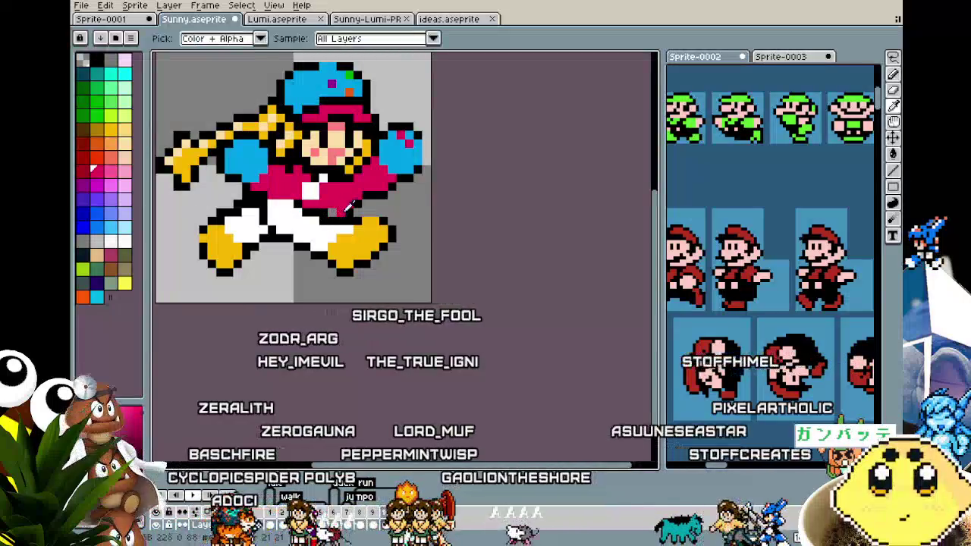
scroll(313, 280, down, 1)
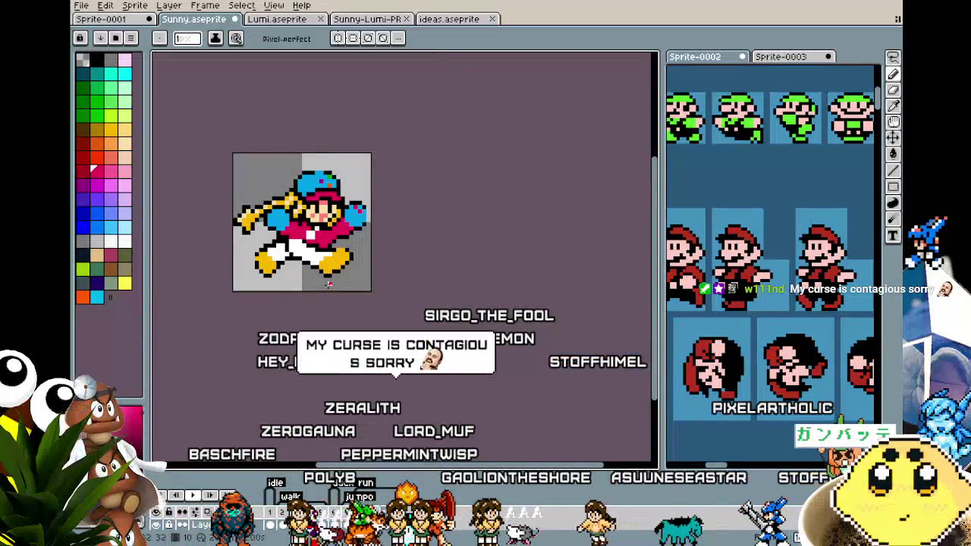
scroll(329, 285, up, 1)
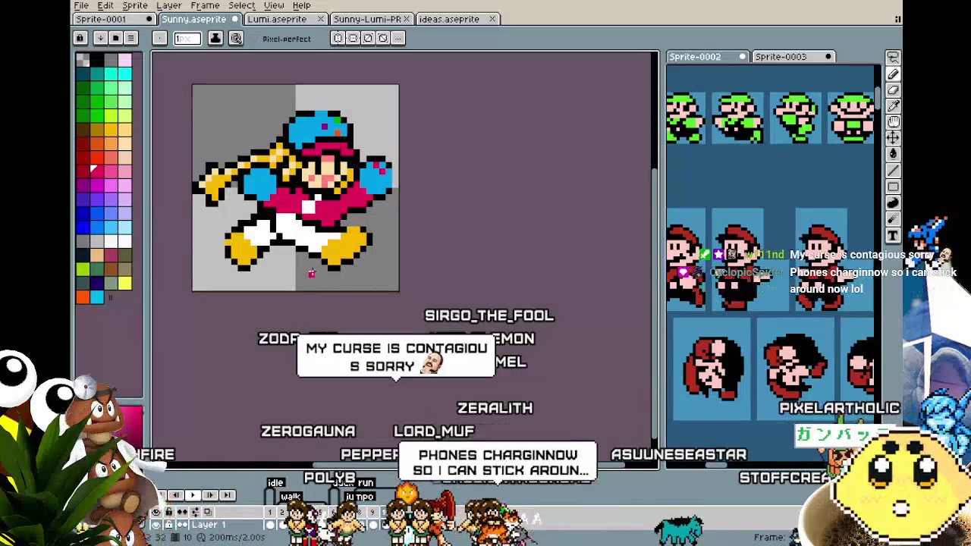
key(m)
scroll(315, 250, up, 1)
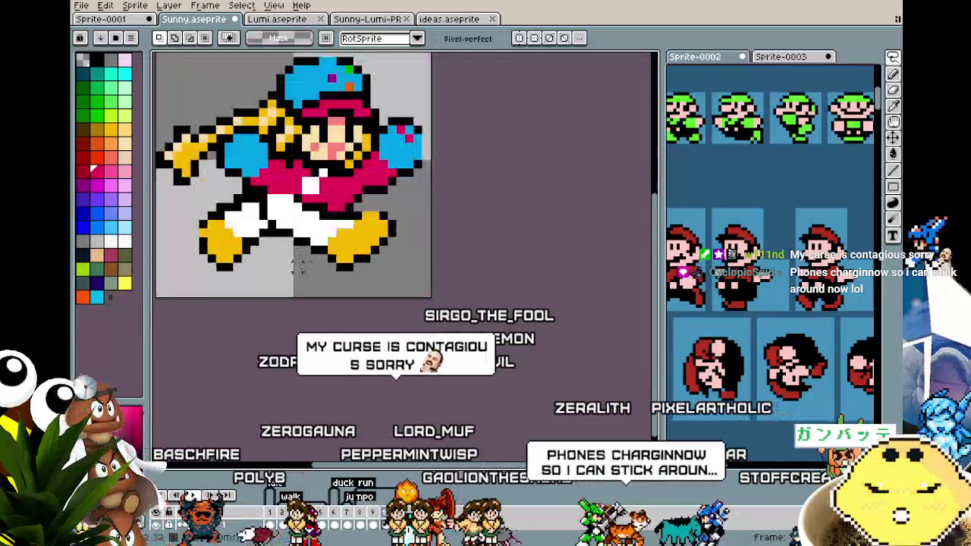
scroll(302, 225, up, 1)
drag(301, 225, 236, 177)
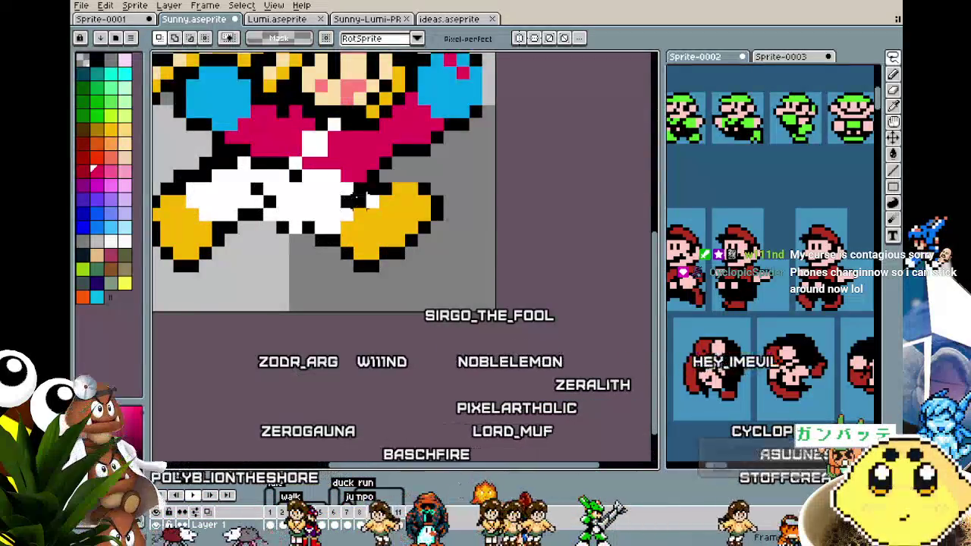
- Lasso the right leg and shoe and move them down-right for a wider stride
mouse_move(328, 190)
mouse_down()
mouse_move(455, 274)
mouse_move(380, 280)
mouse_up()
drag(369, 238, 383, 250)
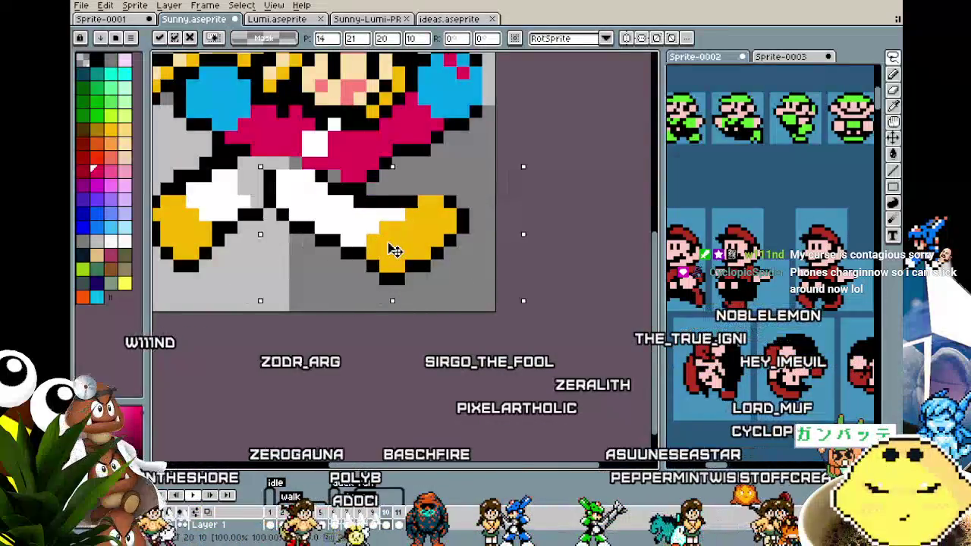
key(b)
scroll(258, 175, left, 3)
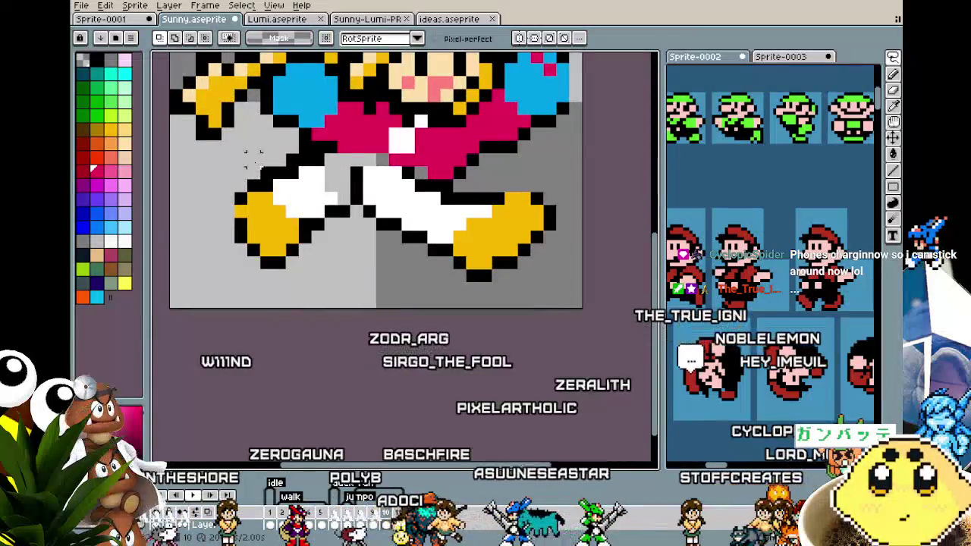
- Lasso the left leg and shoe and commit their new position
key(q)
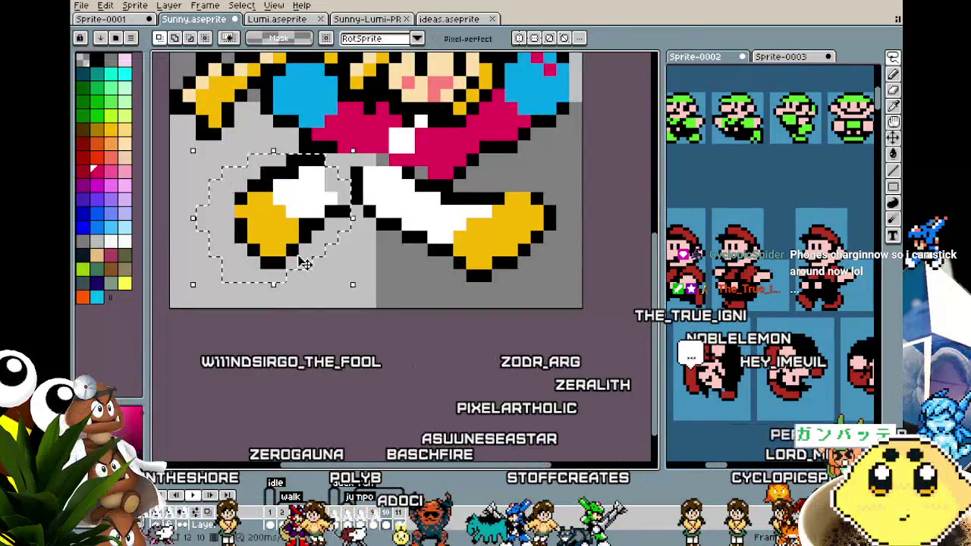
drag(201, 225, 199, 228)
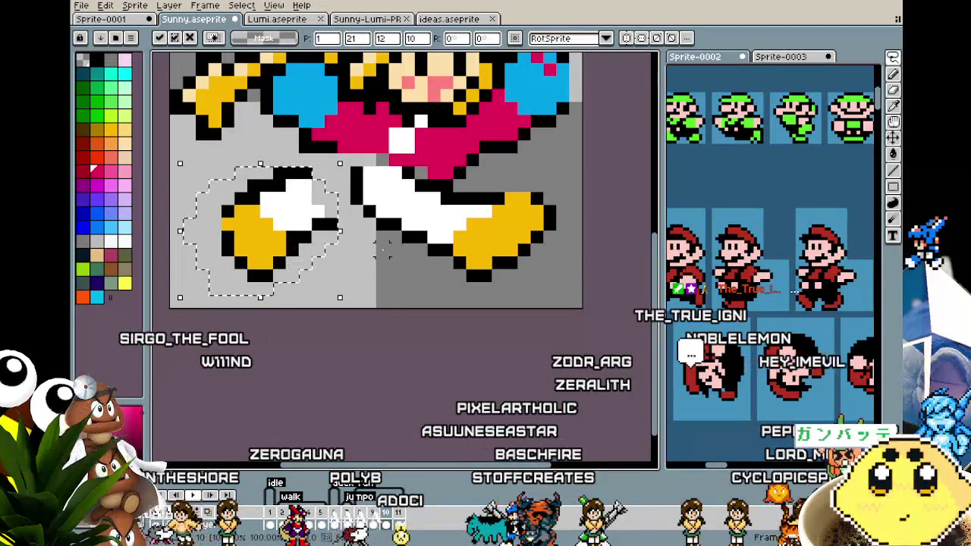
key(b)
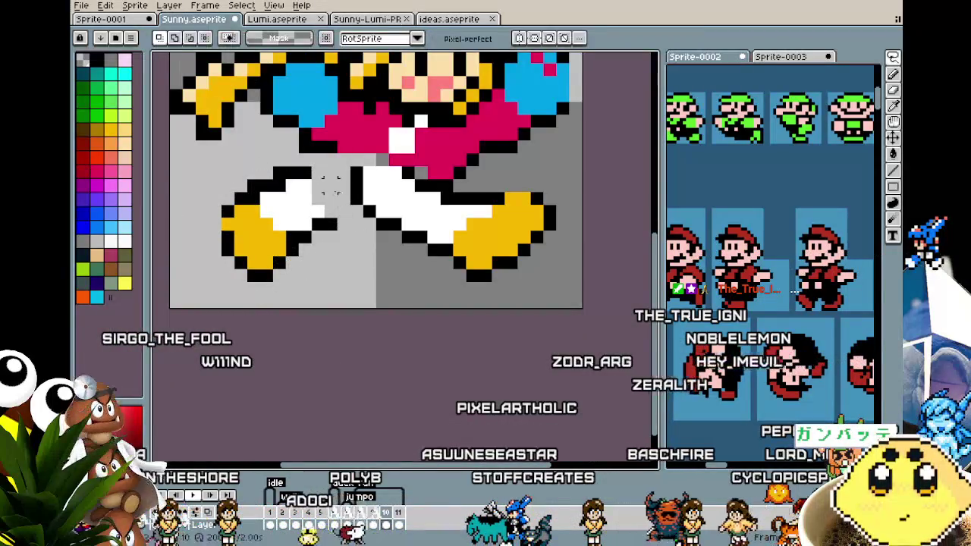
- Fill the gap beside the left leg with white and draw a black line between the legs
mouse_move(329, 183)
mouse_down()
mouse_move(329, 192)
mouse_move(386, 182)
mouse_move(370, 174)
mouse_up()
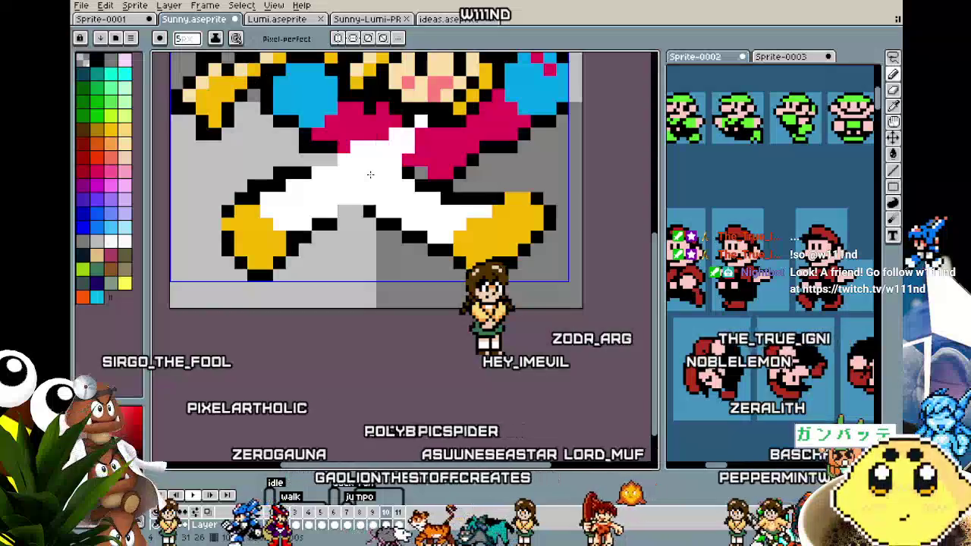
key(ctrl+z)
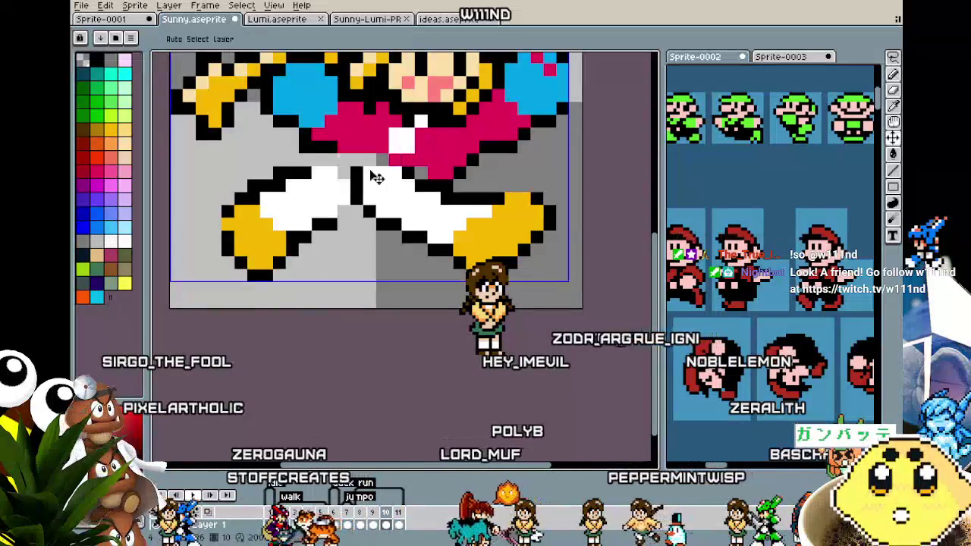
key(ctrl+y)
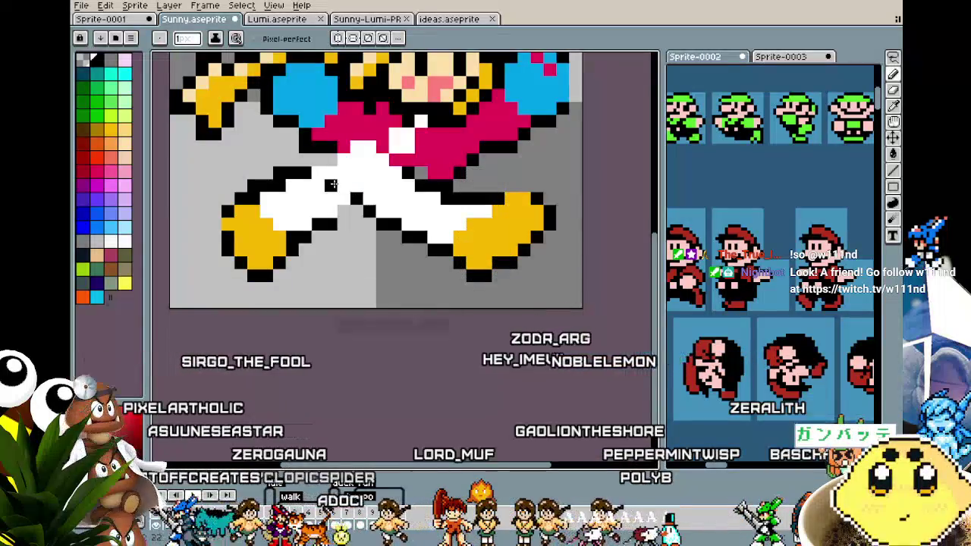
drag(331, 185, 331, 158)
click(345, 197)
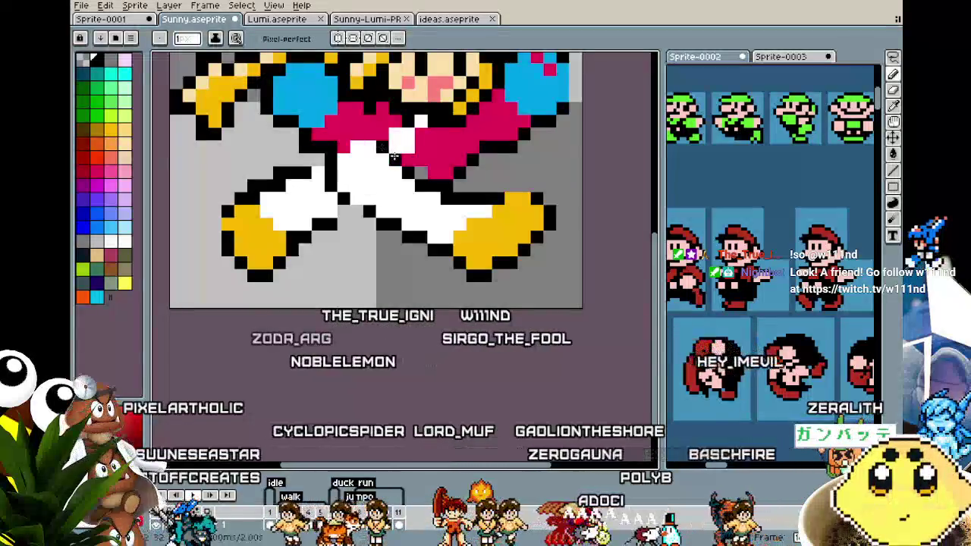
- Zoom out to check the stride while toggling between eyedropper and pencil
scroll(358, 163, down, 4)
scroll(371, 205, down, 1)
key(v)
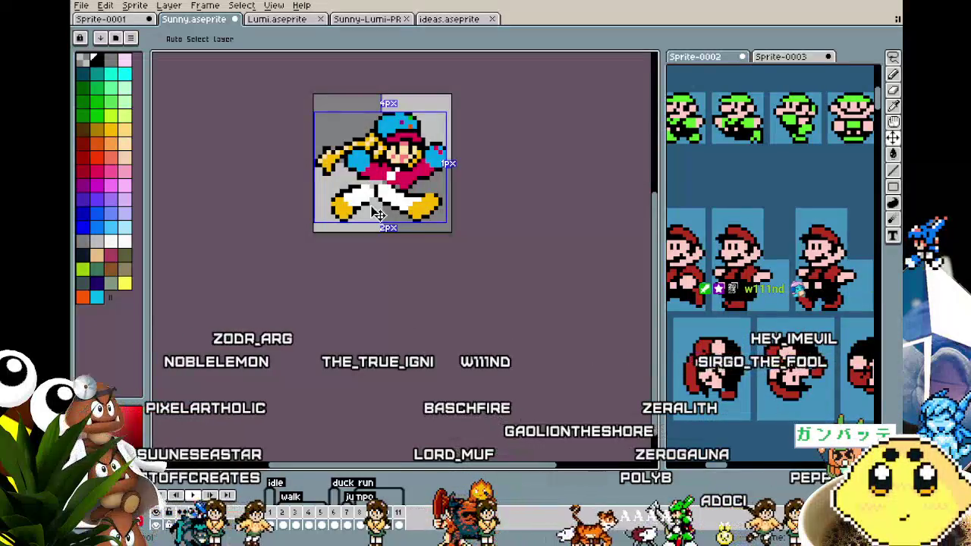
scroll(374, 182, up, 1)
key(i)
key(b)
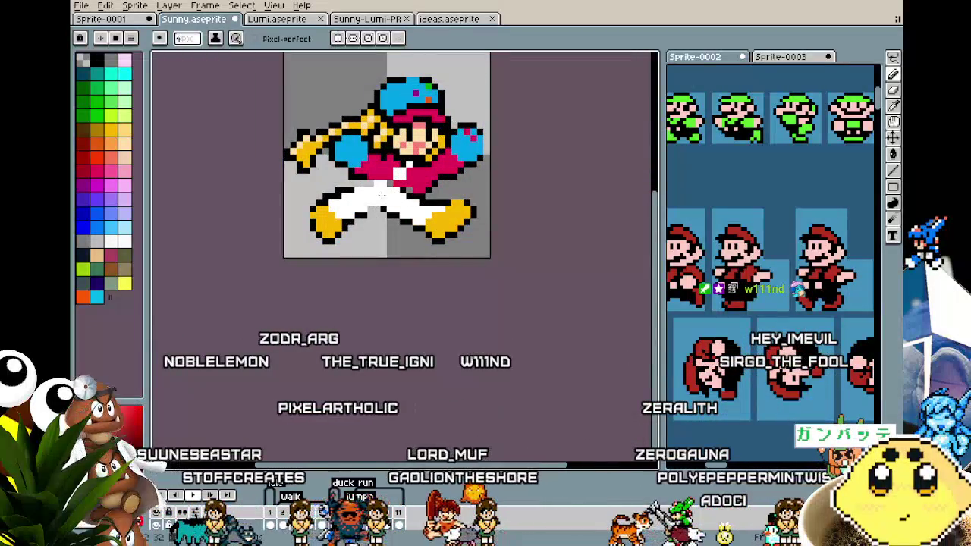
key(i)
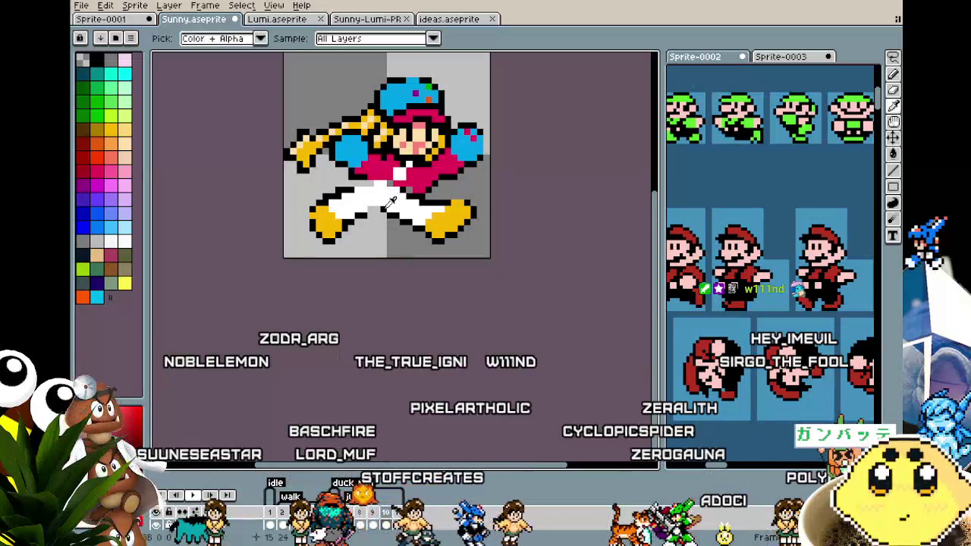
key(b)
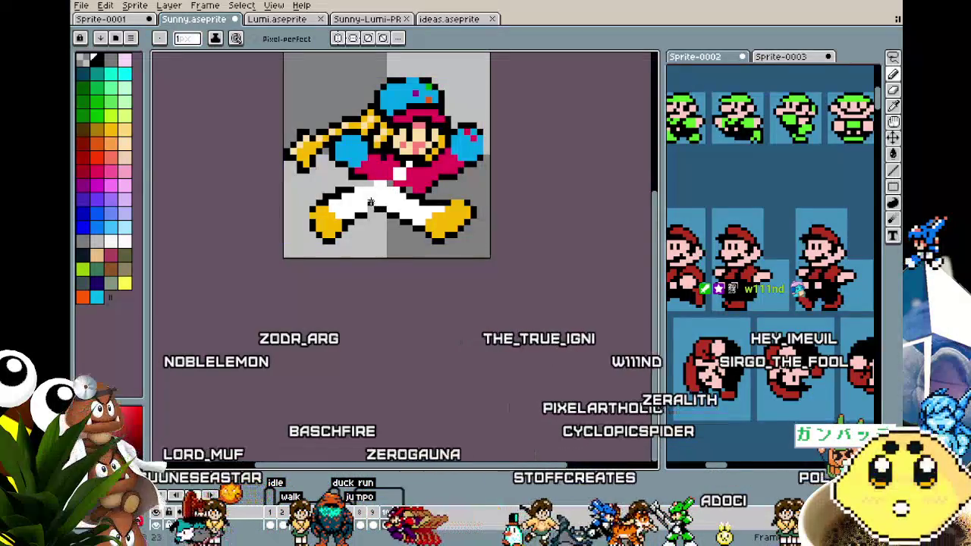
key(i)
key(b)
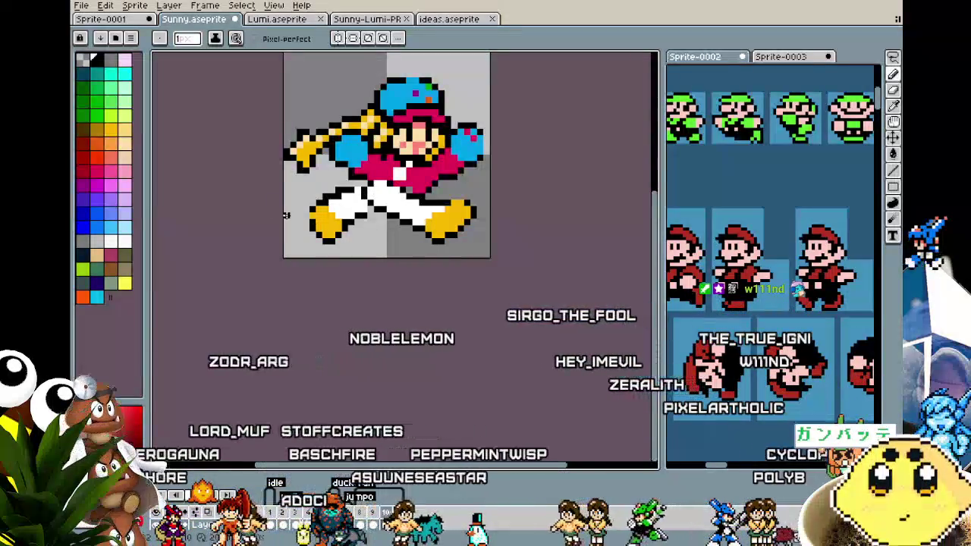
- Pan and zoom around the sprite to review both white legs and yellow shoes
drag(303, 199, 280, 198)
key(i)
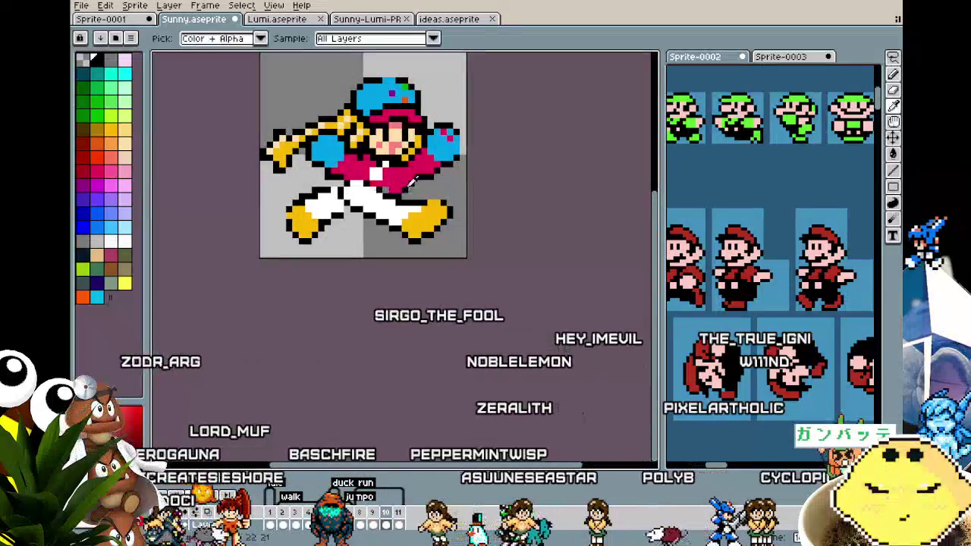
key(b)
scroll(367, 207, down, 2)
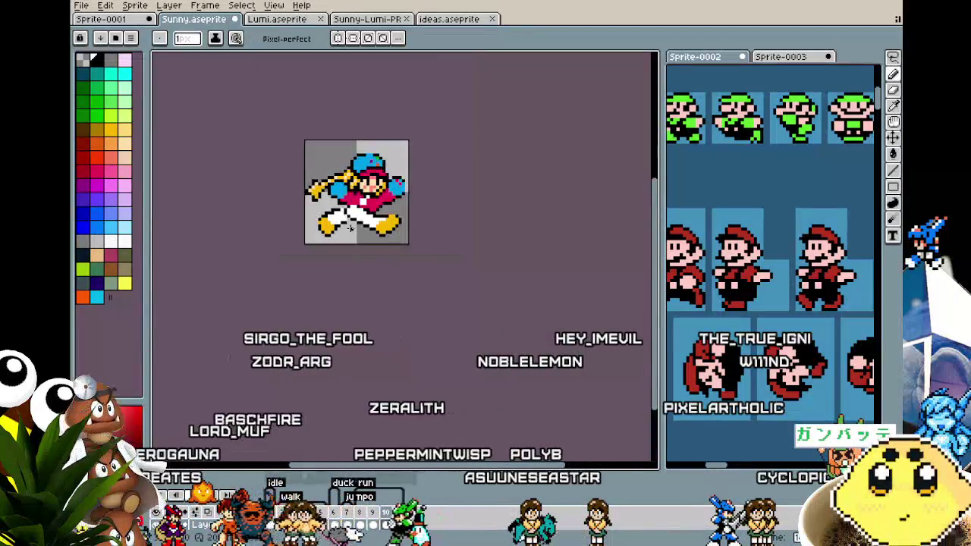
scroll(349, 186, up, 2)
scroll(324, 158, up, 1)
scroll(317, 178, down, 2)
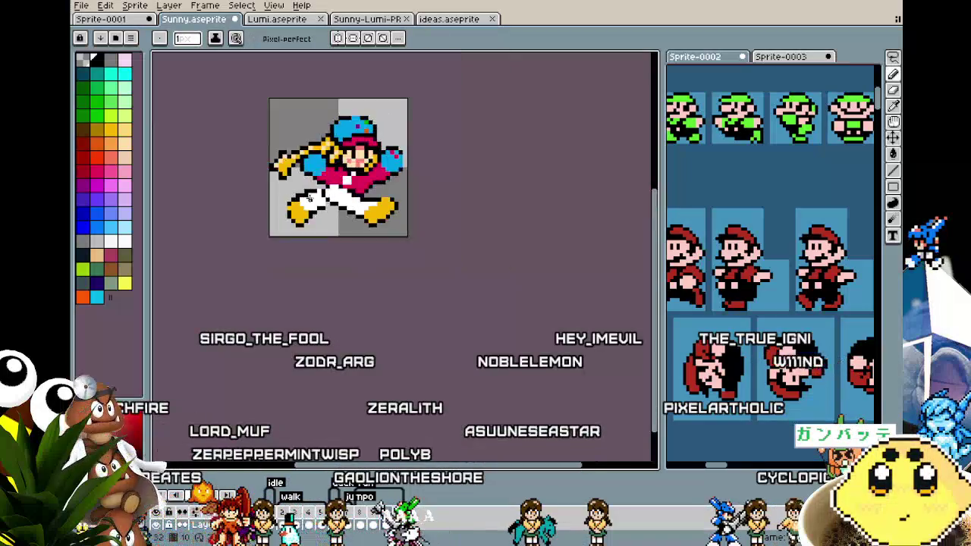
scroll(326, 197, up, 2)
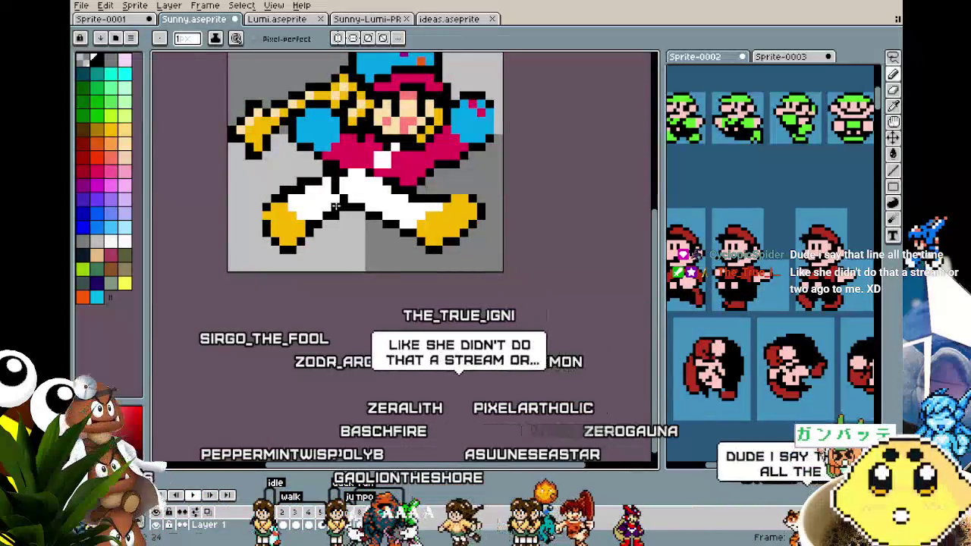
scroll(328, 252, down, 2)
key(m)
scroll(330, 252, up, 1)
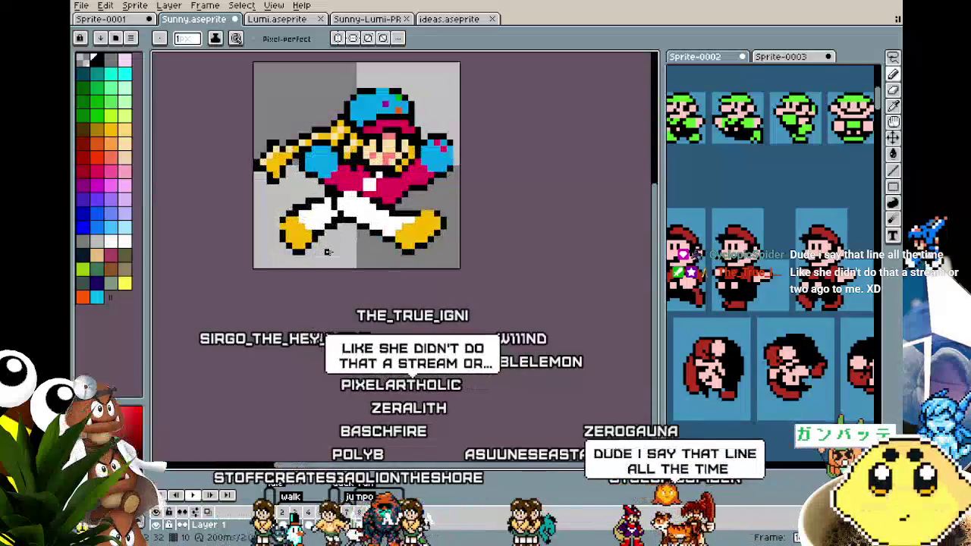
- Select the back leg and shoe and shift them one pixel left
mouse_move(263, 188)
mouse_down()
mouse_move(339, 264)
mouse_move(320, 242)
mouse_up()
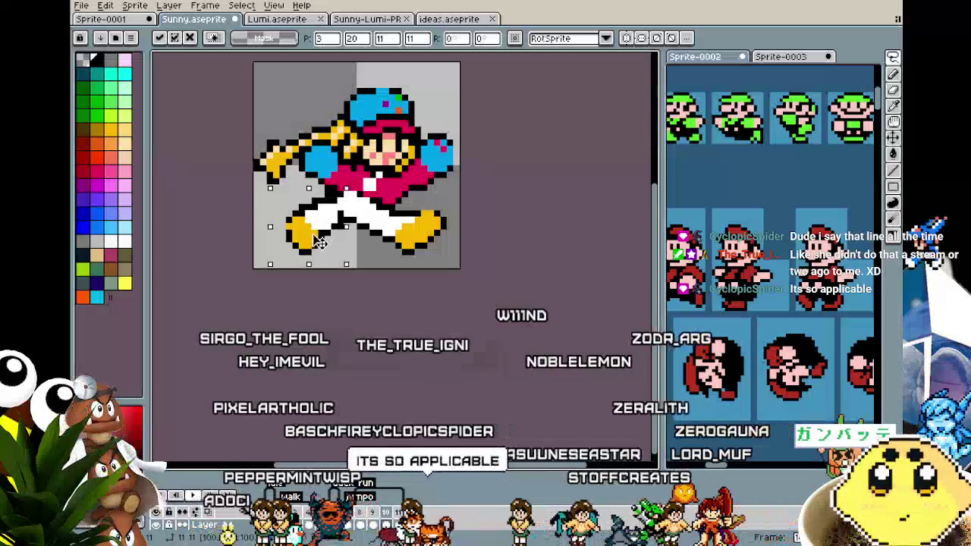
key(ctrl+z)
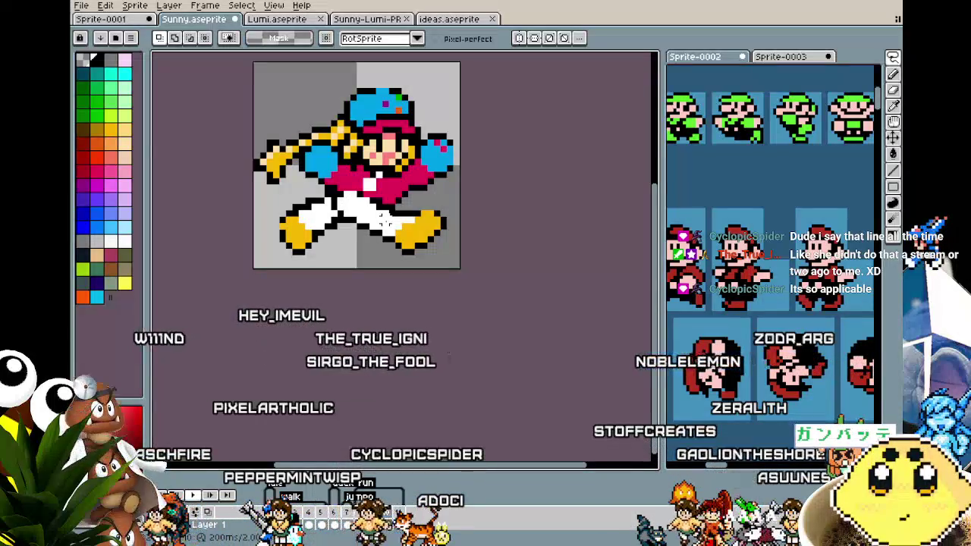
scroll(362, 218, up, 1)
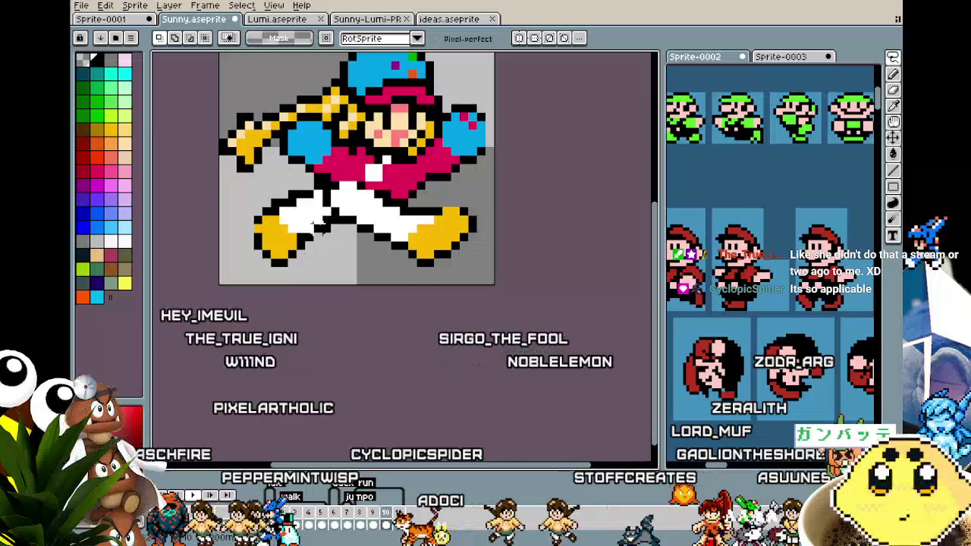
key(b)
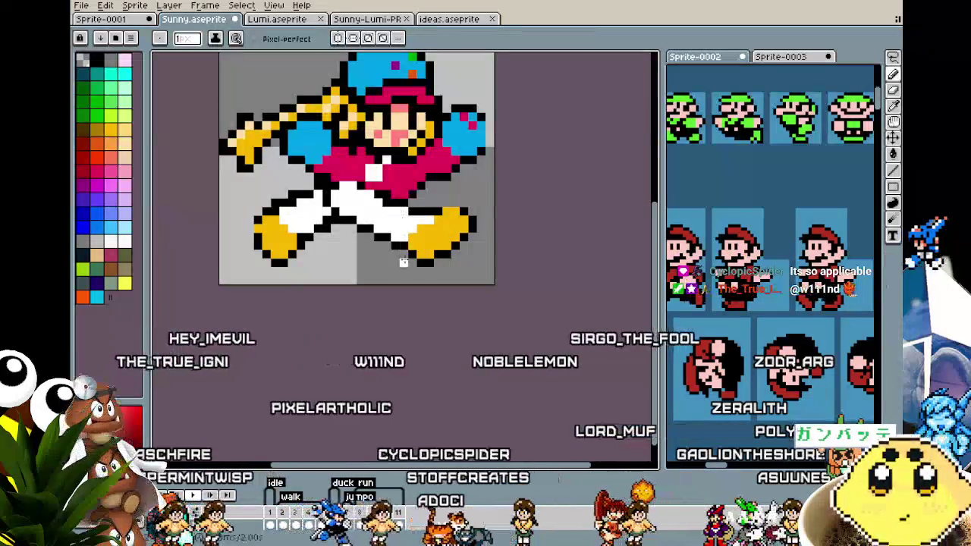
scroll(403, 262, down, 1)
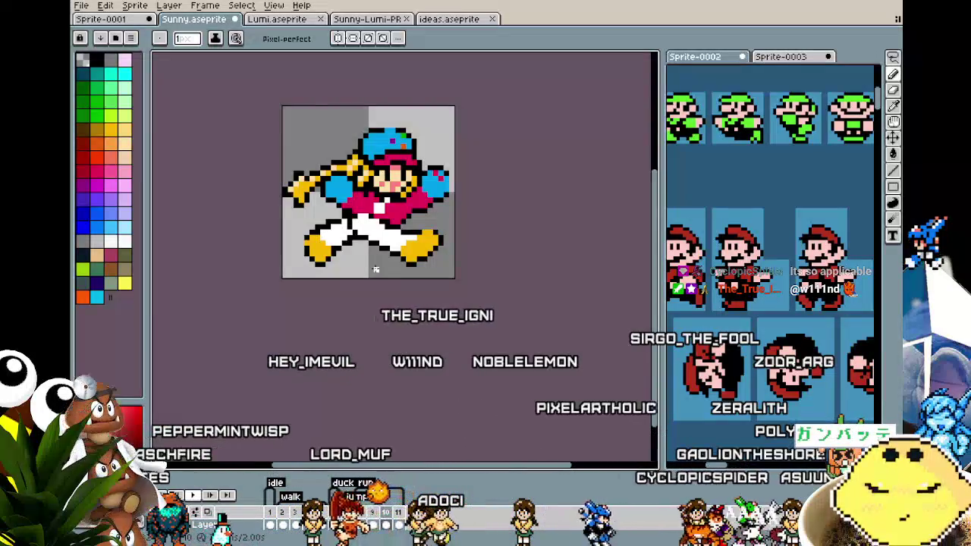
scroll(376, 269, up, 1)
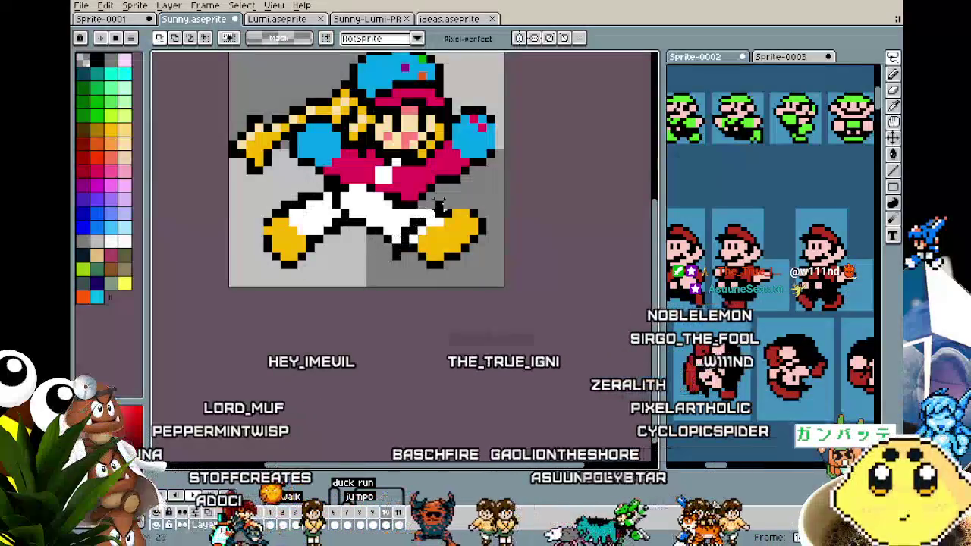
- Lasso the front yellow shoe, move it, and drop it into its new place
drag(404, 258, 398, 255)
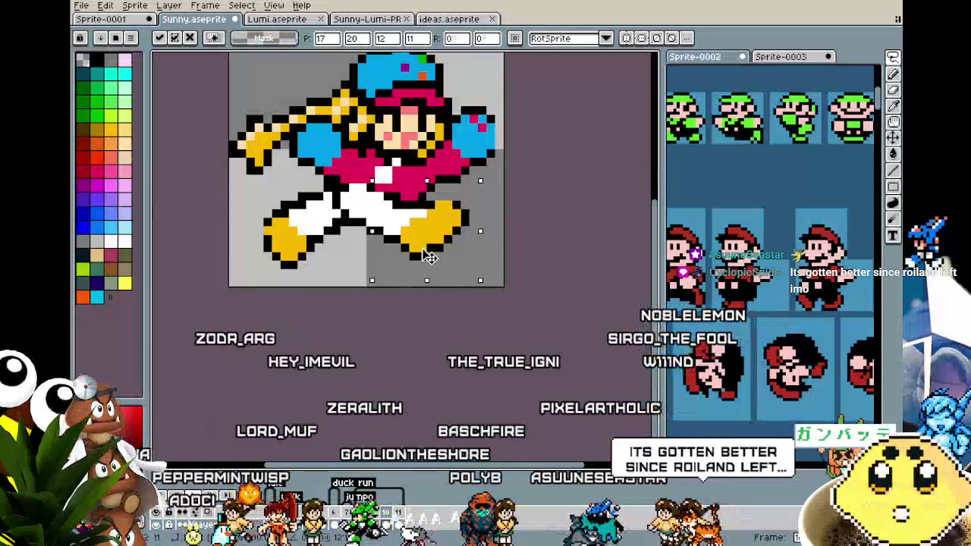
click(344, 296)
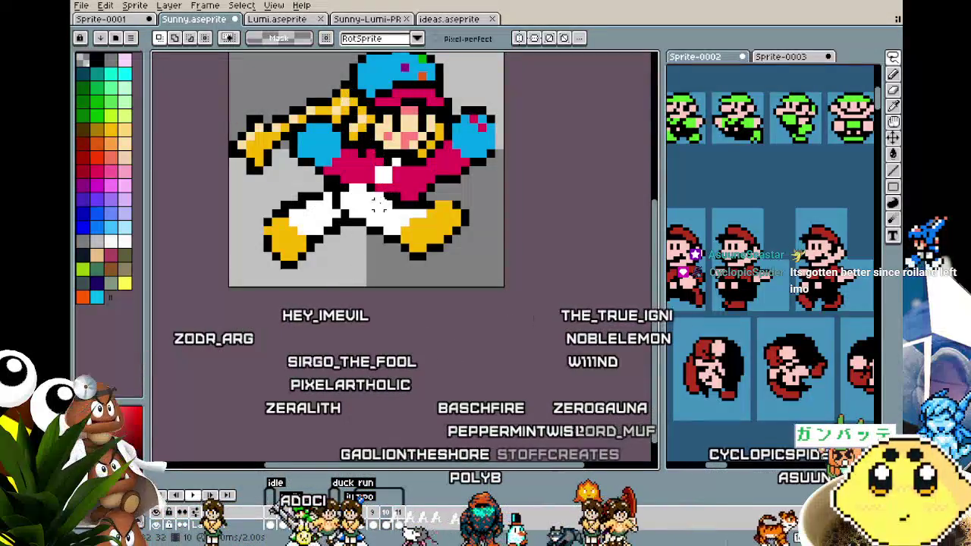
scroll(372, 209, up, 2)
key(b)
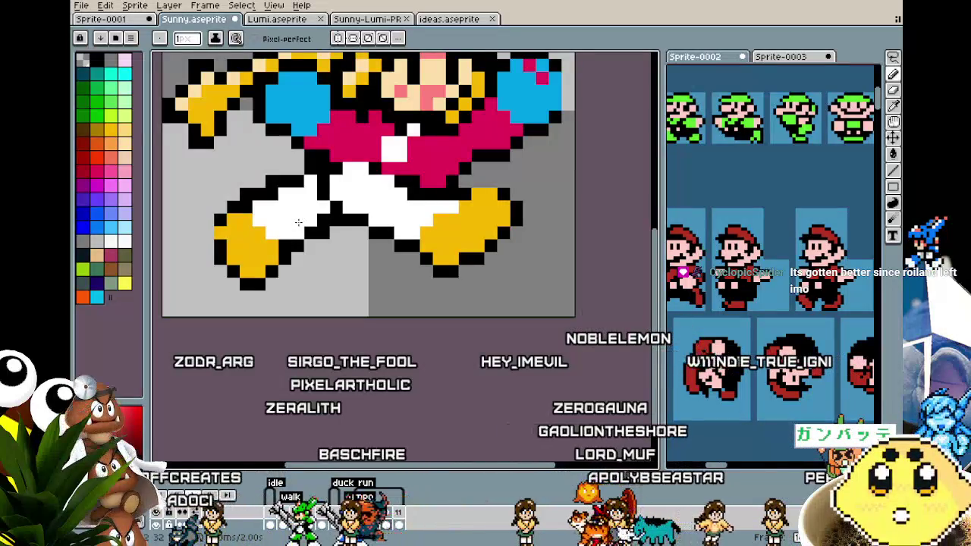
scroll(300, 205, down, 2)
scroll(296, 220, down, 1)
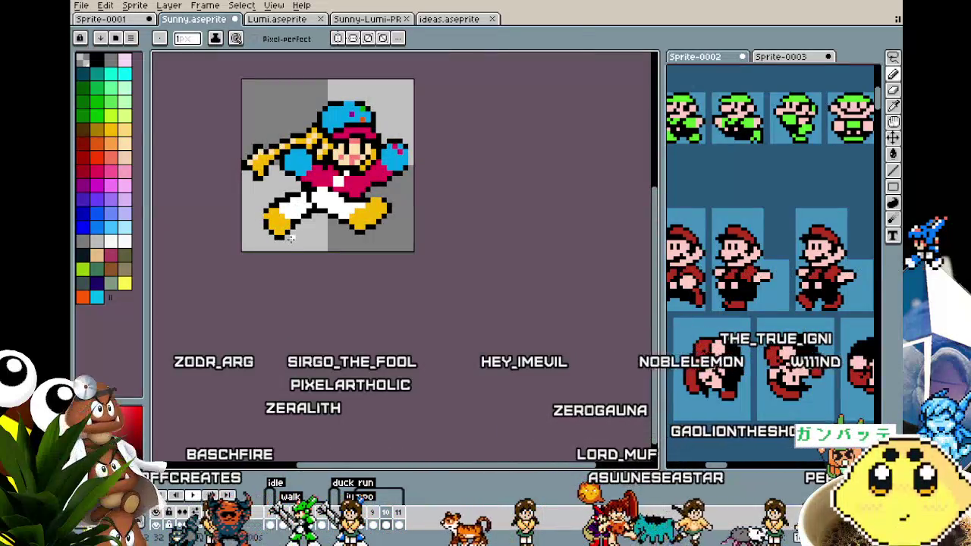
scroll(333, 224, up, 1)
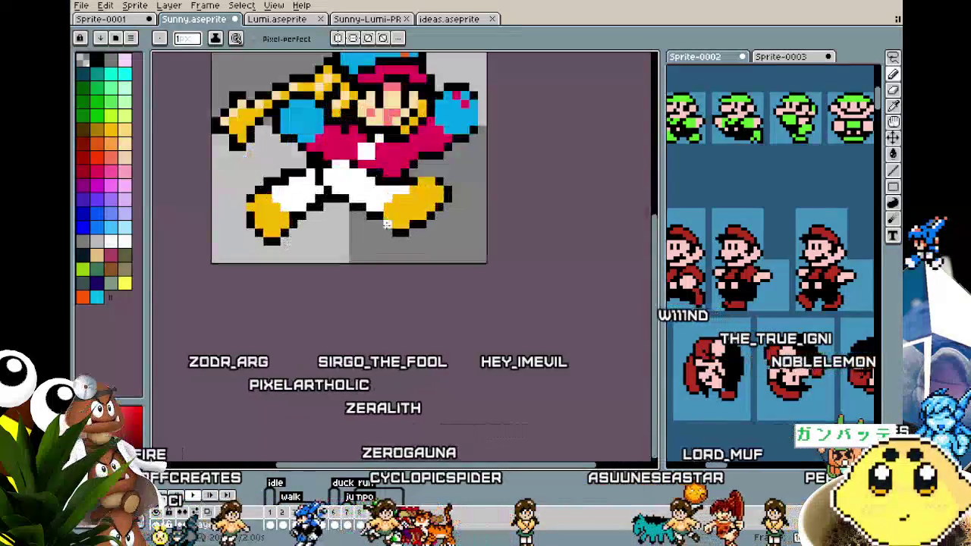
scroll(334, 224, up, 1)
- Sample magenta from the sprite and paint a sole along the front shoe's edge
click(389, 129)
drag(451, 180, 421, 216)
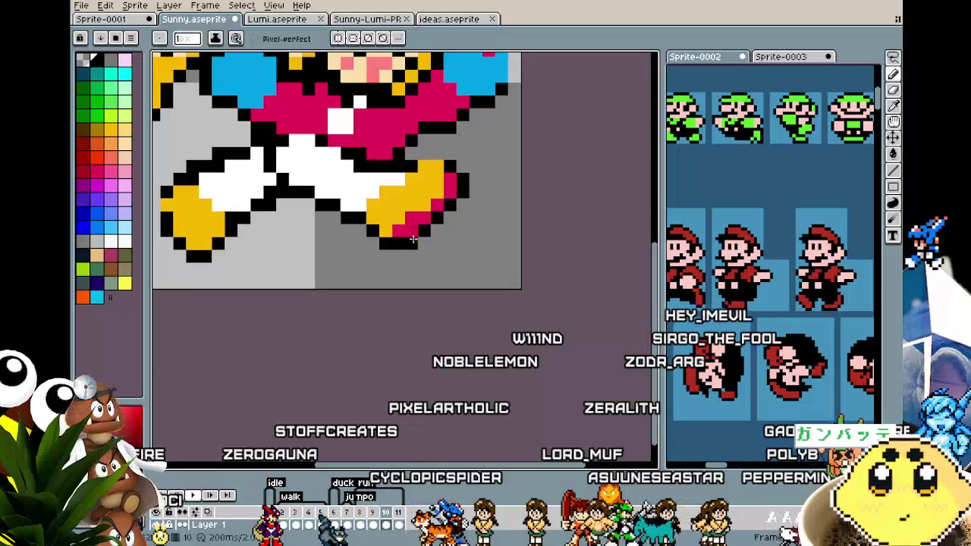
scroll(374, 260, down, 3)
scroll(379, 258, up, 2)
scroll(410, 197, up, 1)
- Pan and zoom to recentre the sprite and check the magenta sole
key(alt)
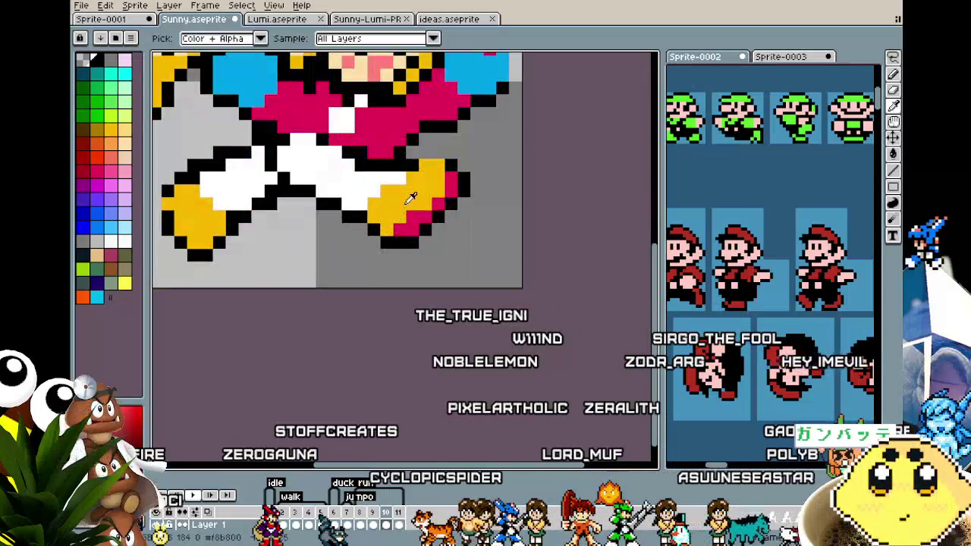
key(alt)
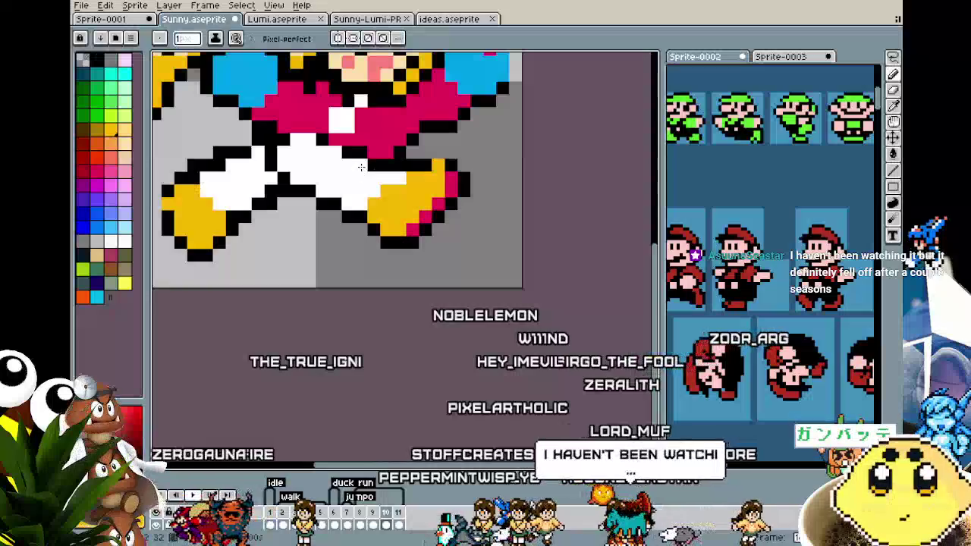
scroll(352, 208, down, 4)
scroll(371, 228, left, 2)
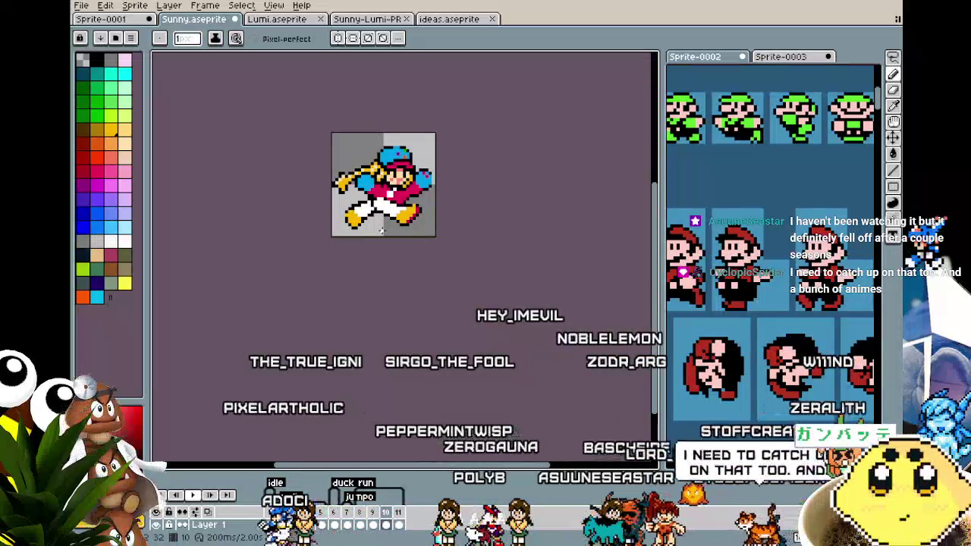
scroll(381, 231, up, 1)
scroll(381, 230, up, 1)
scroll(379, 228, up, 1)
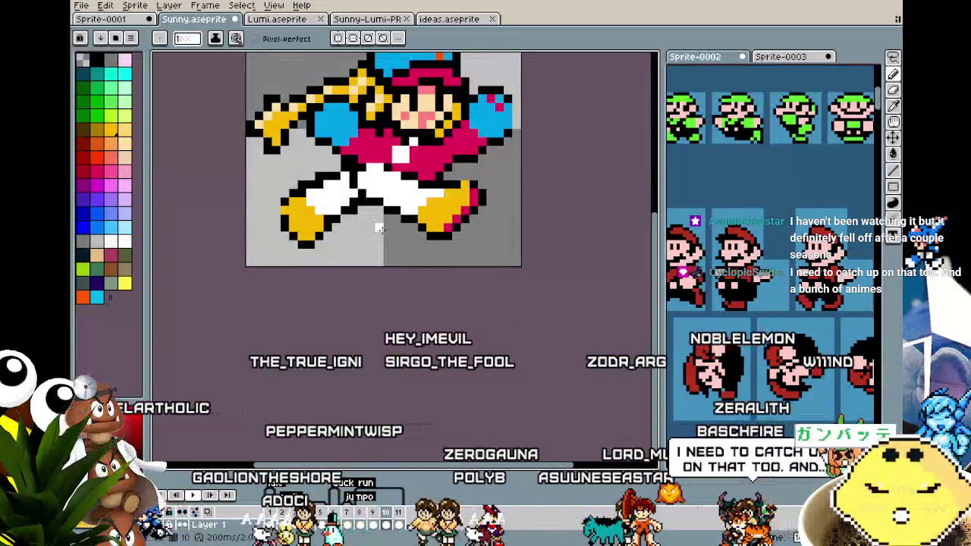
drag(387, 228, 344, 215)
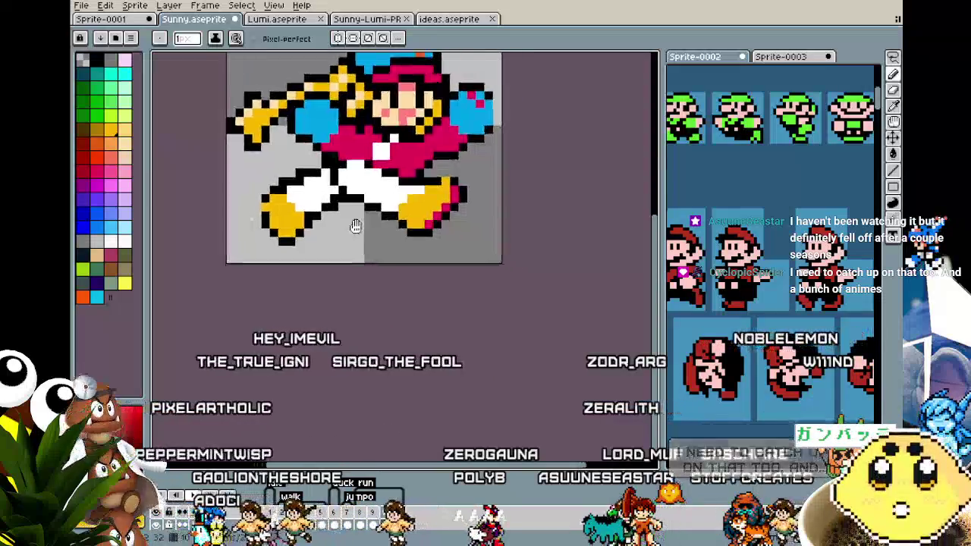
scroll(345, 215, down, 1)
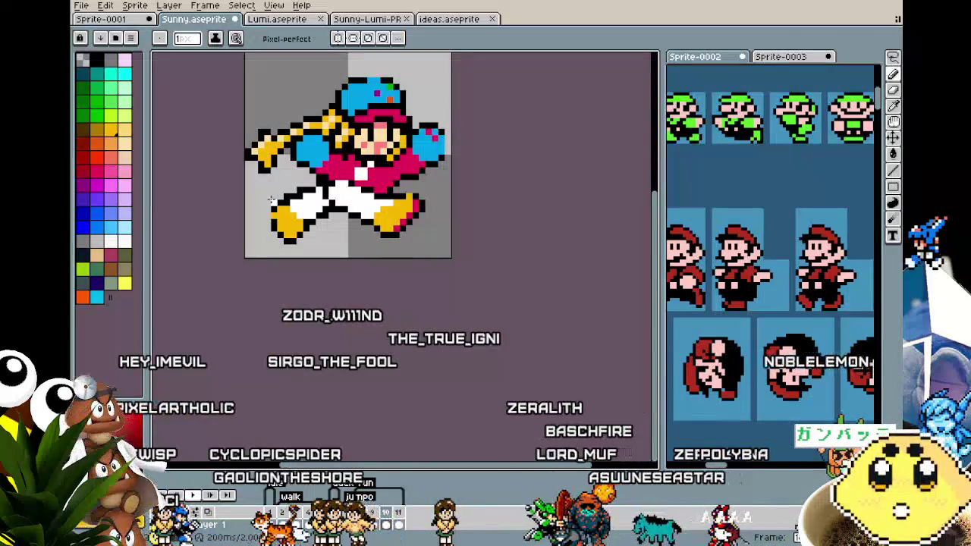
scroll(272, 200, up, 2)
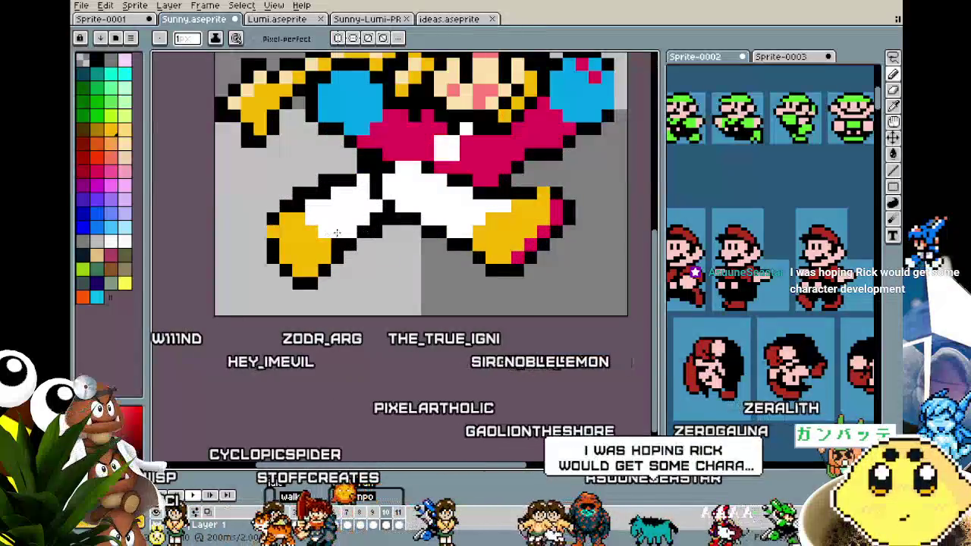
key(m)
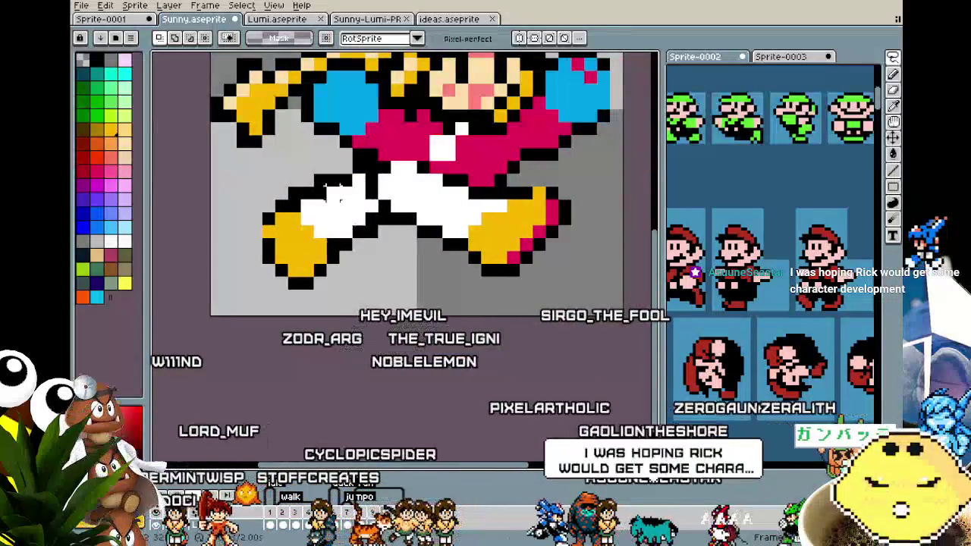
- Drag the back leg and shoe down-left and commit the move
mouse_move(363, 258)
mouse_down()
mouse_move(252, 296)
mouse_move(353, 220)
mouse_up()
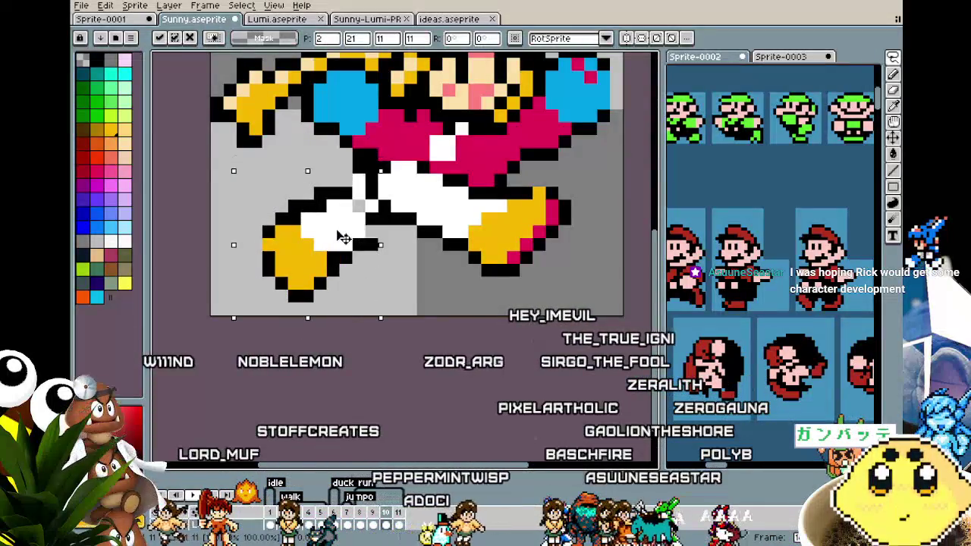
key(Return)
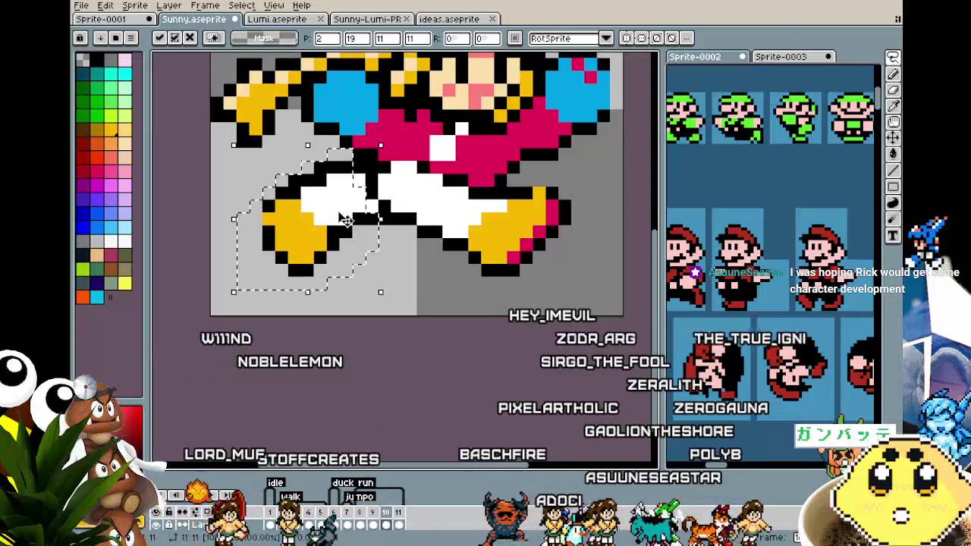
key(ctrl+d)
scroll(457, 265, down, 4)
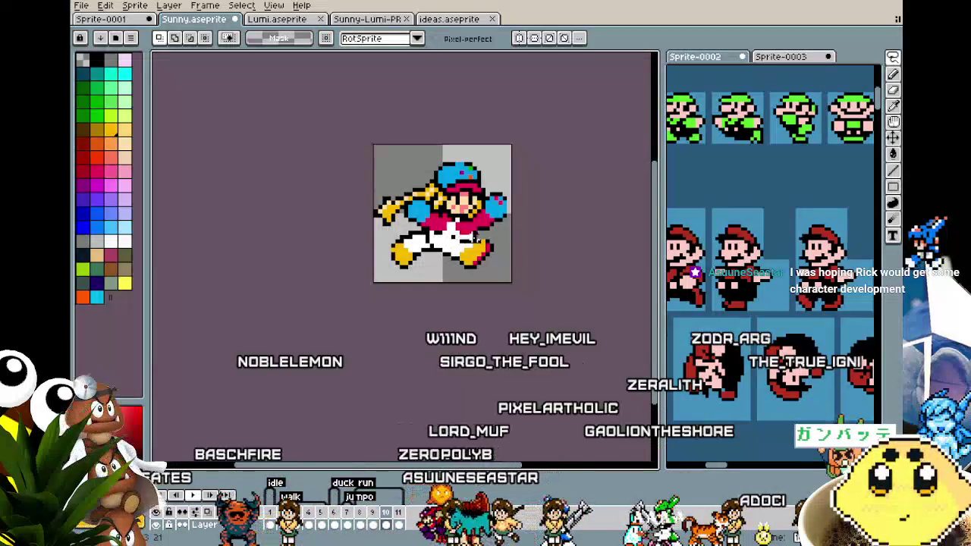
- Marquee the legs and lower body, shift them into place as one block, and commit
drag(503, 251, 501, 280)
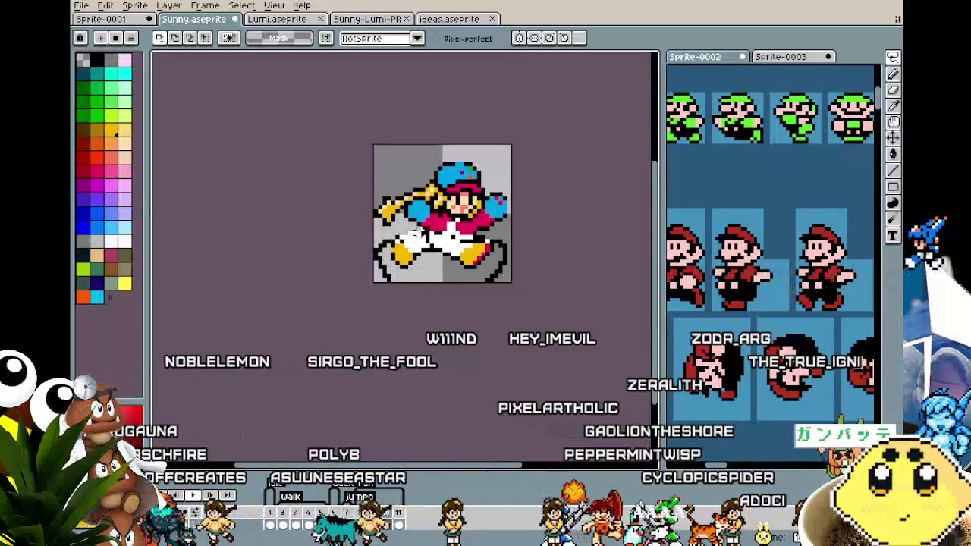
drag(430, 235, 442, 245)
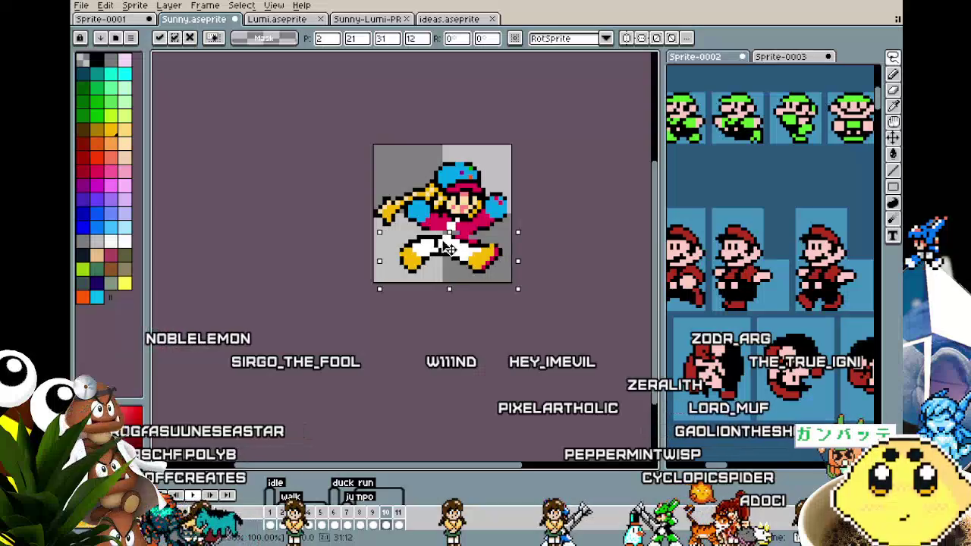
key(Return)
scroll(455, 236, up, 1)
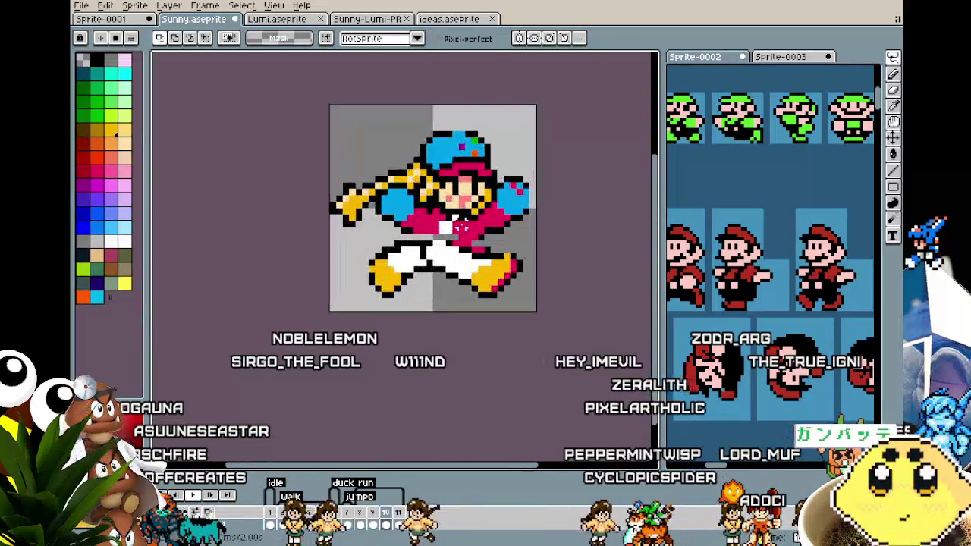
scroll(486, 247, up, 1)
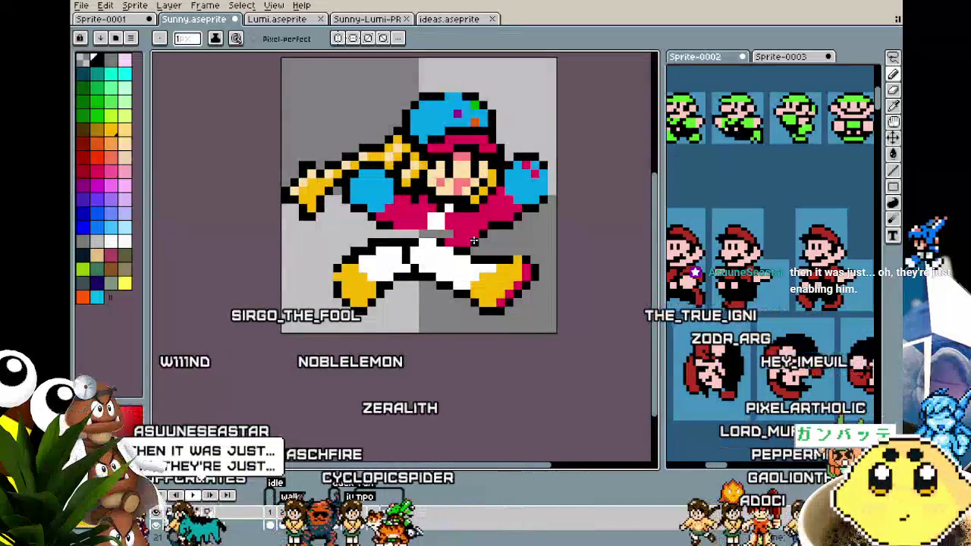
drag(476, 241, 459, 240)
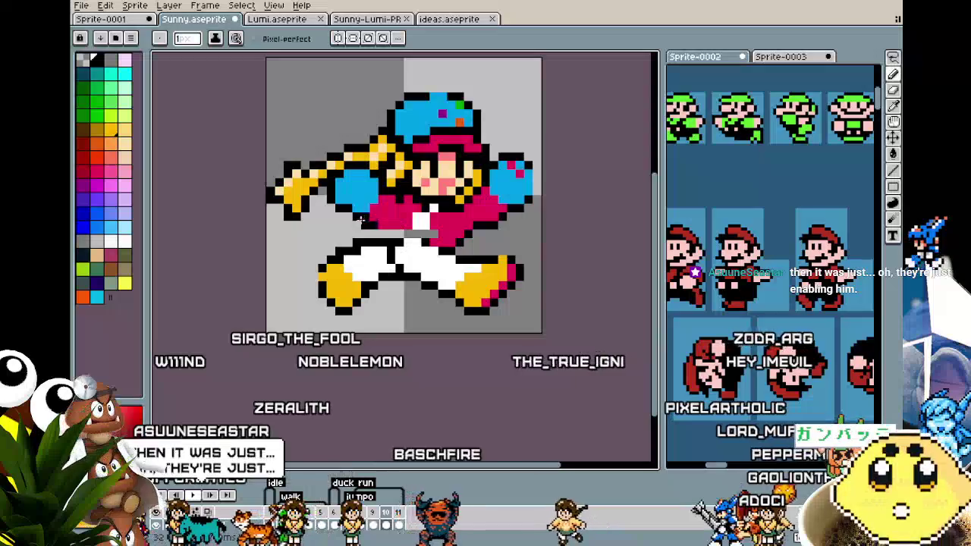
- Zoom in and out around the front shoe with the pencil ready
key(g)
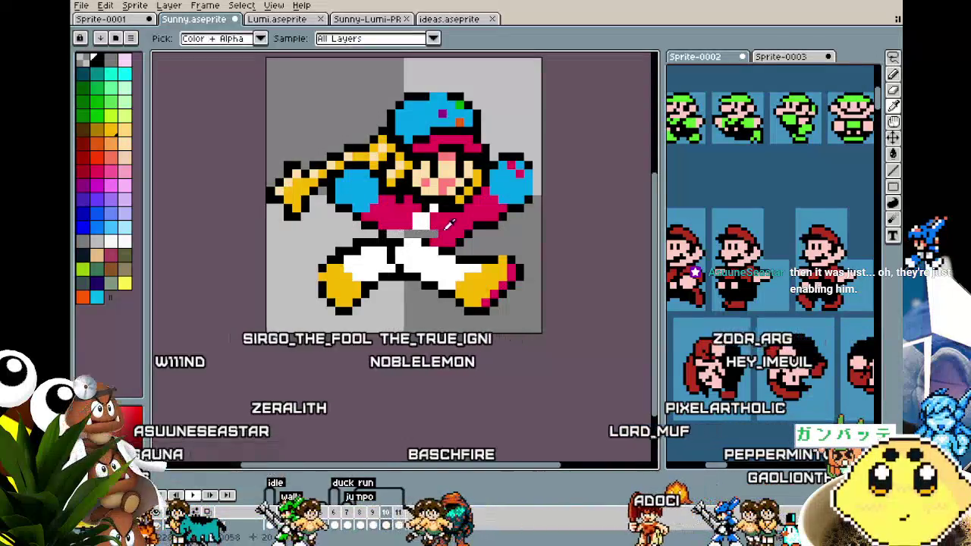
scroll(417, 243, down, 3)
key(b)
scroll(416, 260, up, 2)
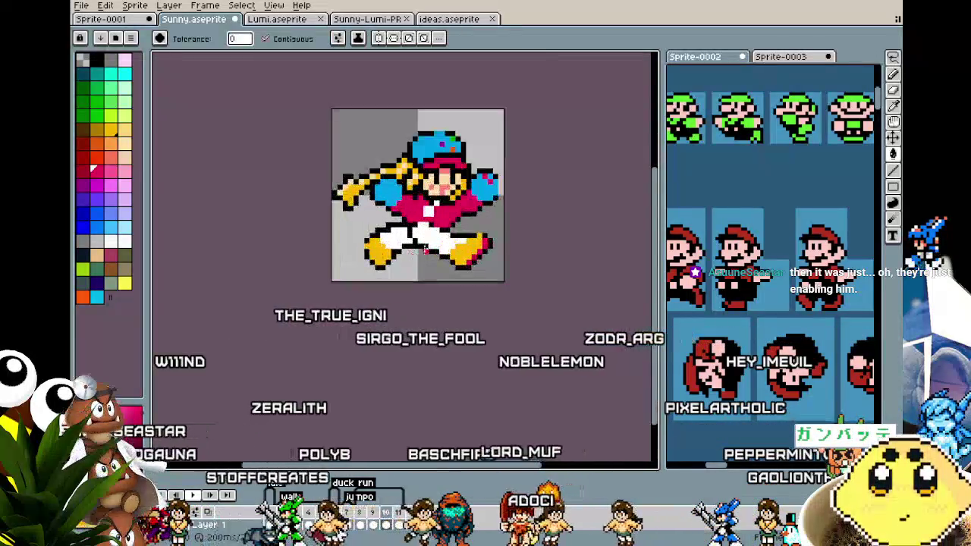
scroll(425, 228, up, 3)
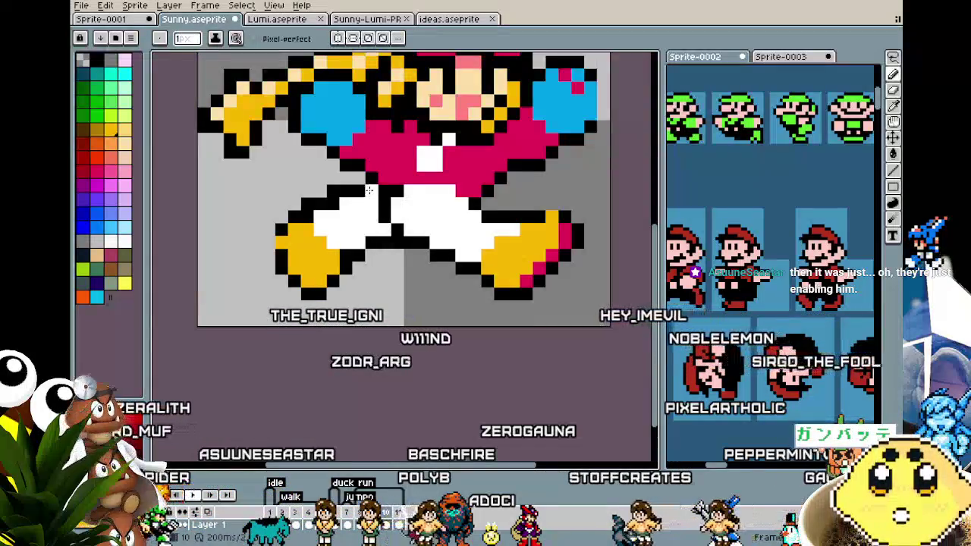
scroll(370, 189, down, 4)
scroll(334, 236, up, 2)
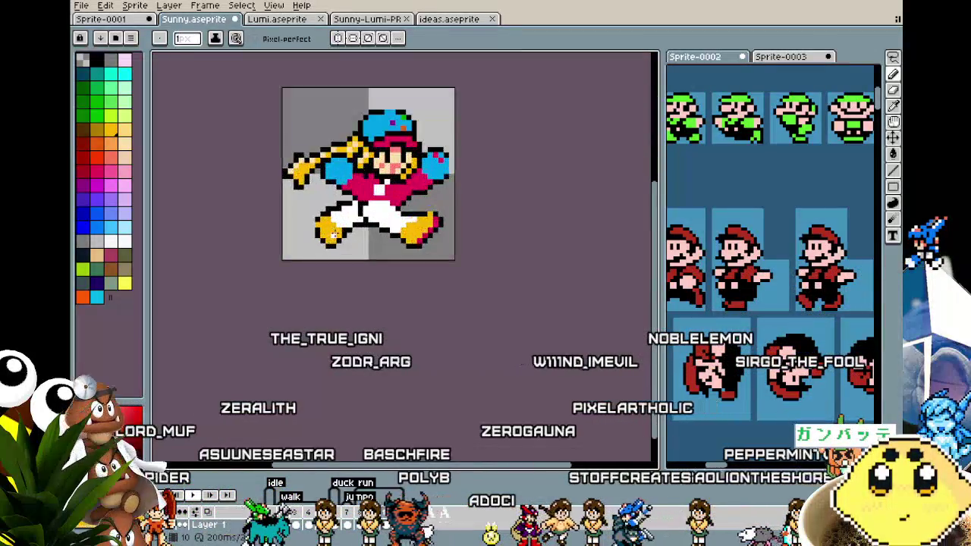
scroll(370, 219, up, 2)
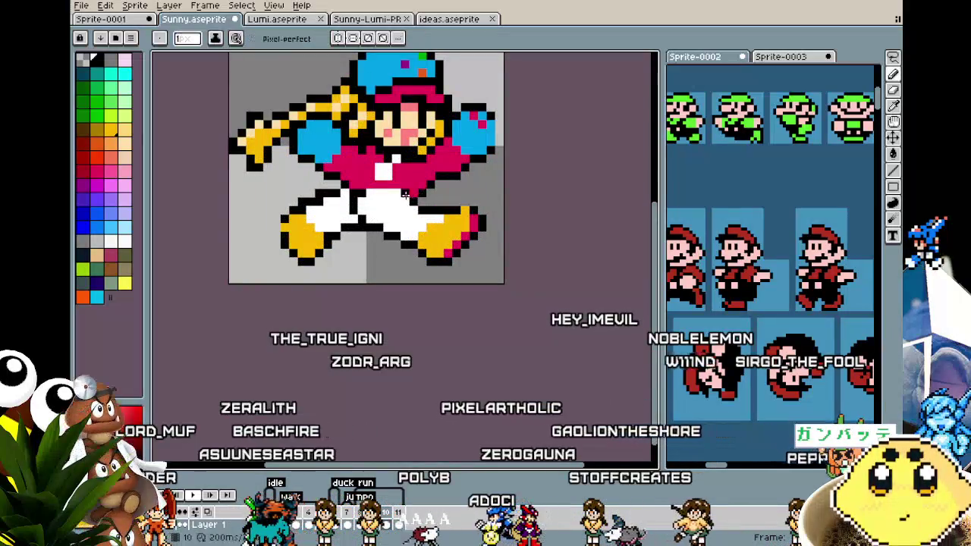
scroll(406, 195, down, 4)
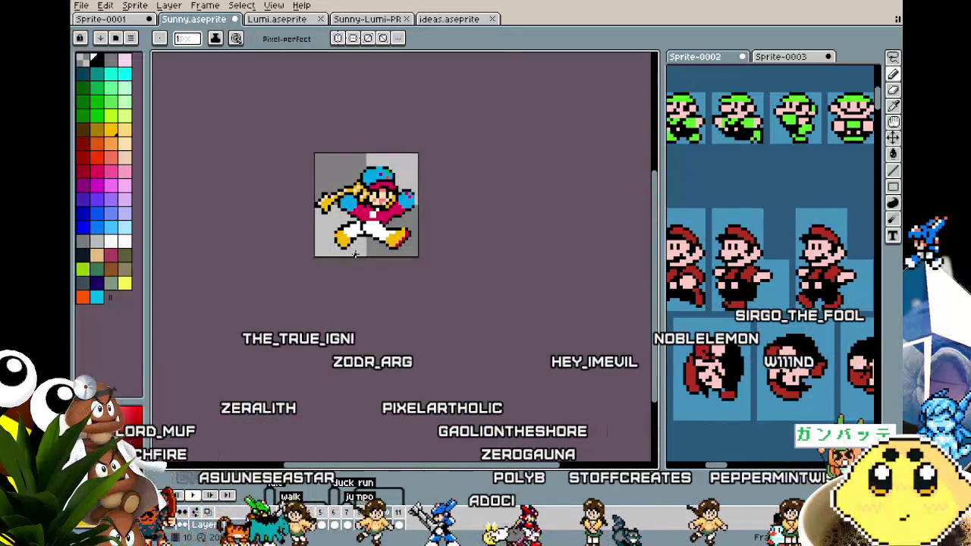
scroll(354, 254, up, 5)
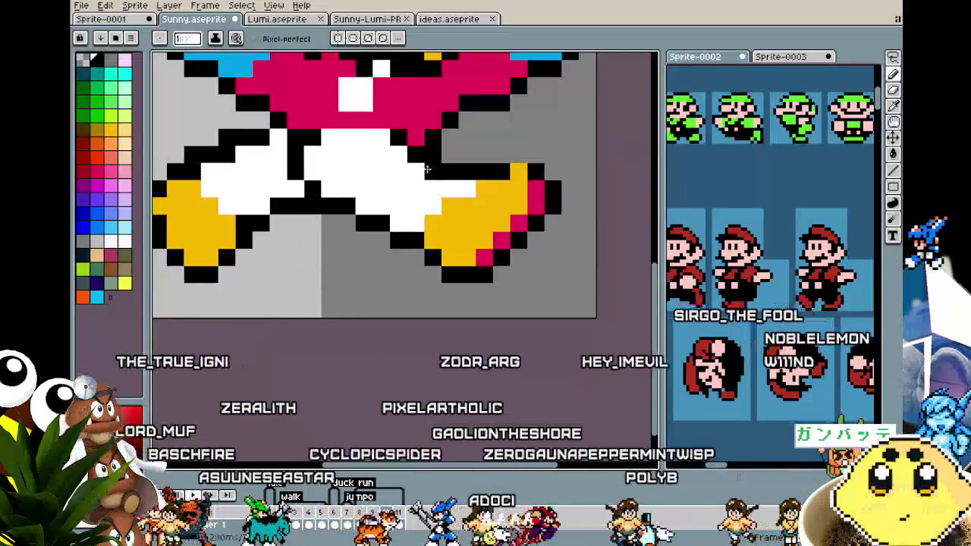
scroll(410, 205, down, 5)
scroll(380, 241, up, 2)
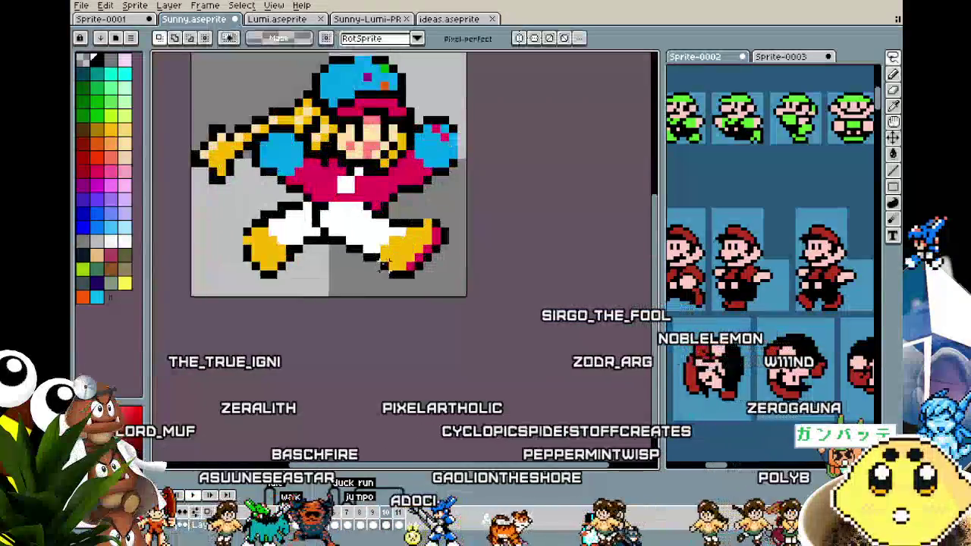
- Select the front leg and shoe, cancel the selection, and pan the shoe into view
drag(459, 298, 360, 198)
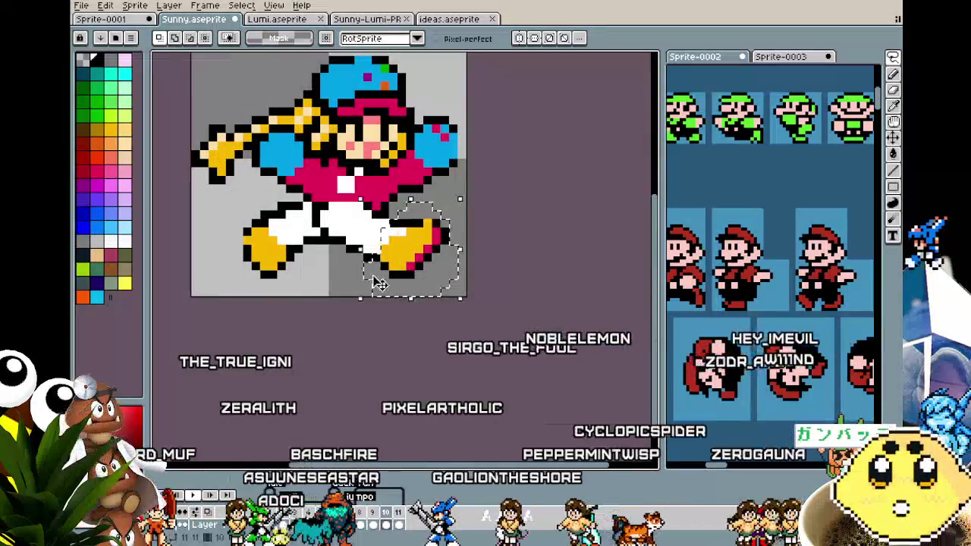
key(ctrl+d)
key(b)
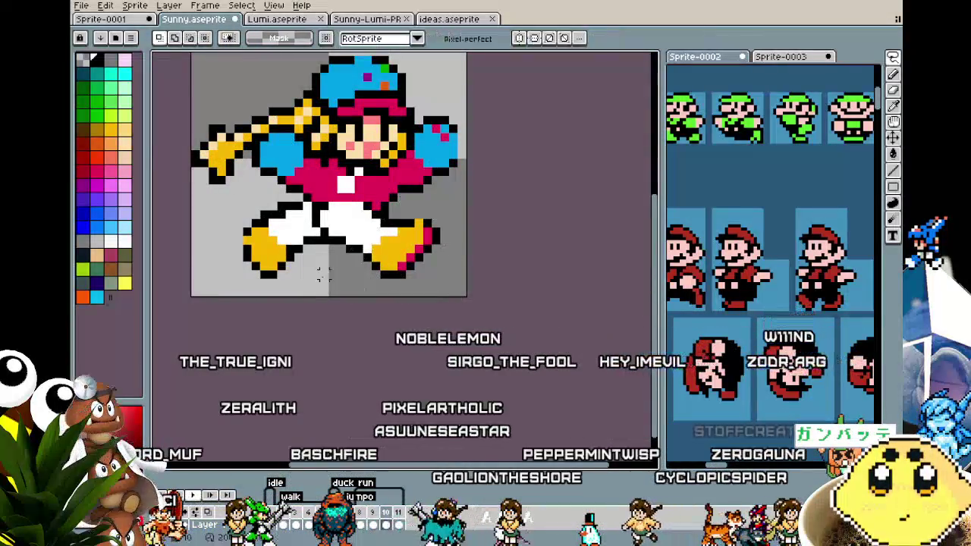
scroll(383, 267, down, 2)
scroll(377, 263, up, 2)
scroll(377, 263, up, 1)
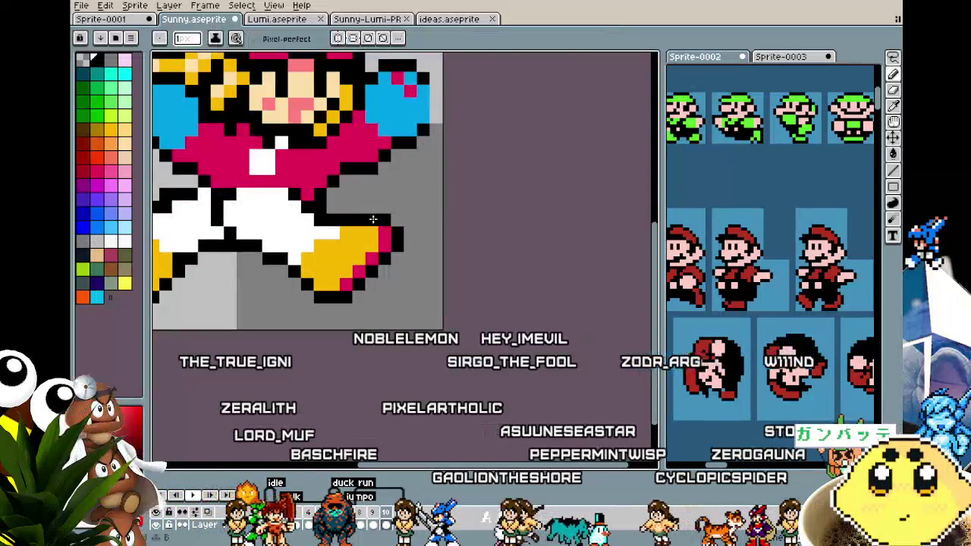
scroll(283, 301, down, 2)
drag(282, 300, 358, 300)
scroll(425, 281, up, 4)
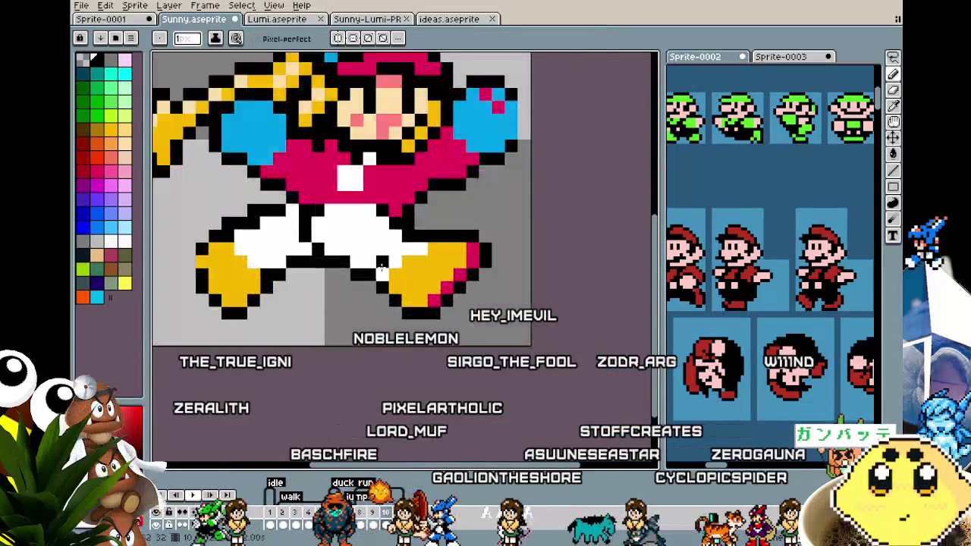
- Sample the sole's magenta and place one magenta pixel atop the front shoe's toe
key(alt)
alt+click(545, 235)
click(530, 221)
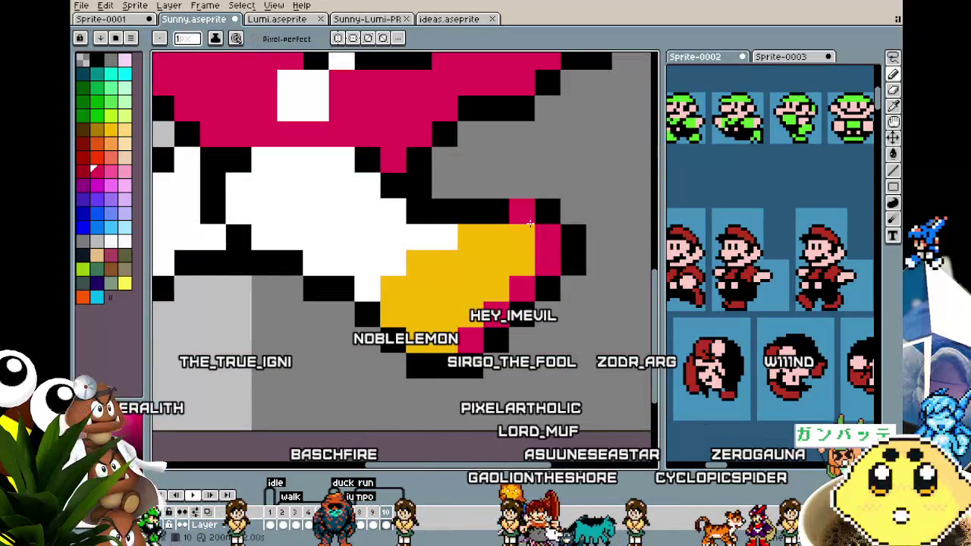
scroll(455, 319, down, 4)
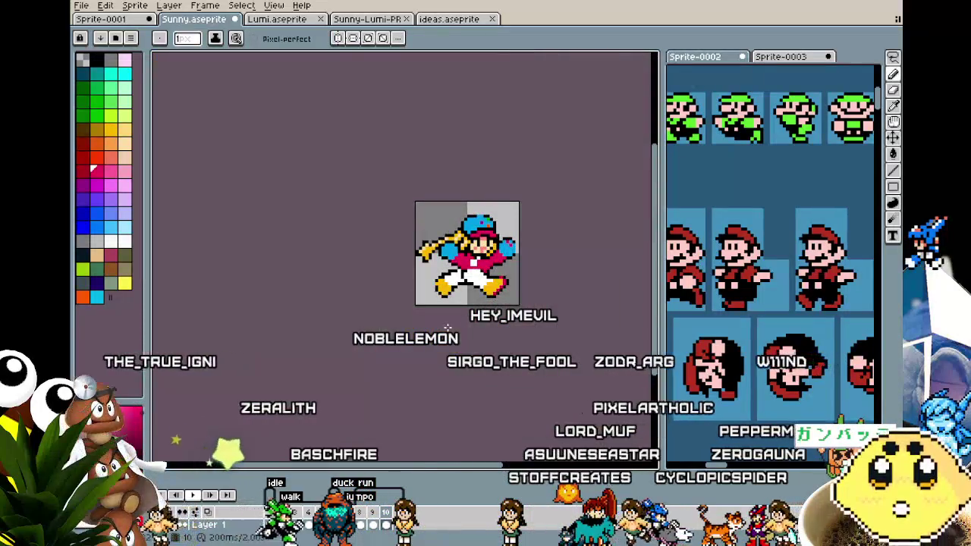
scroll(471, 304, up, 3)
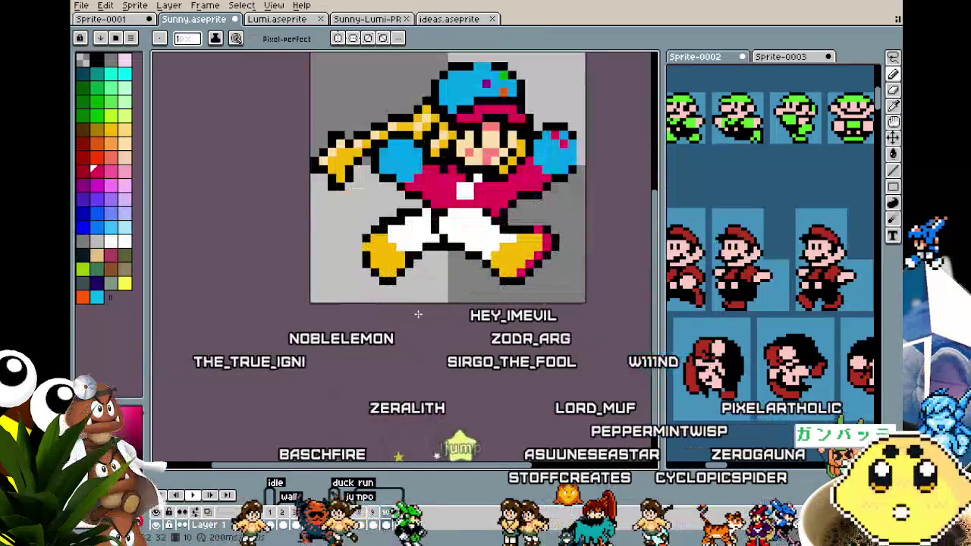
key(alt)
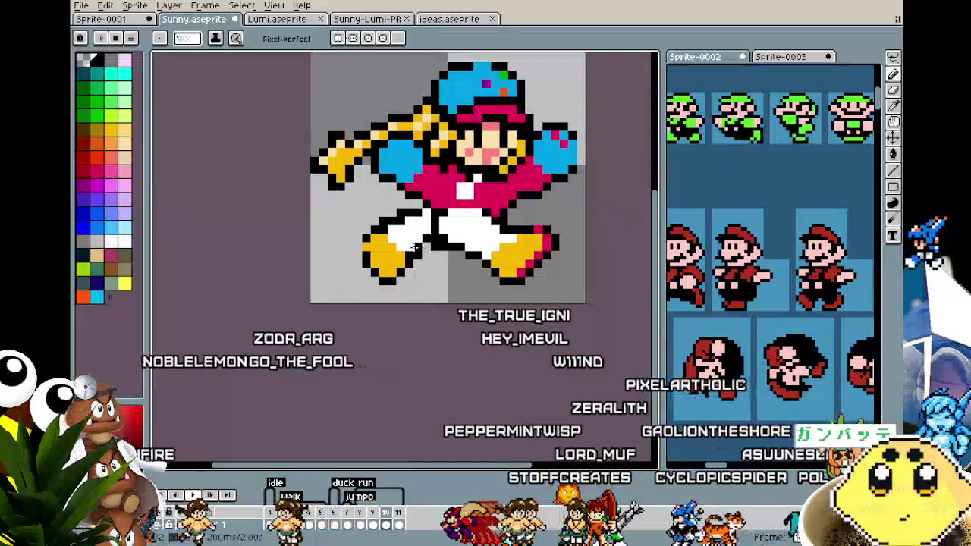
scroll(423, 254, down, 1)
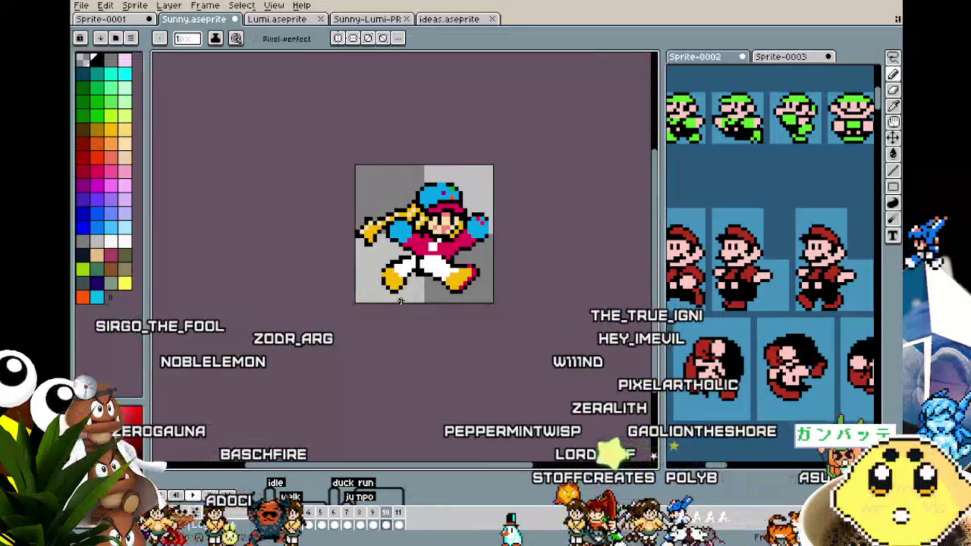
scroll(399, 288, up, 2)
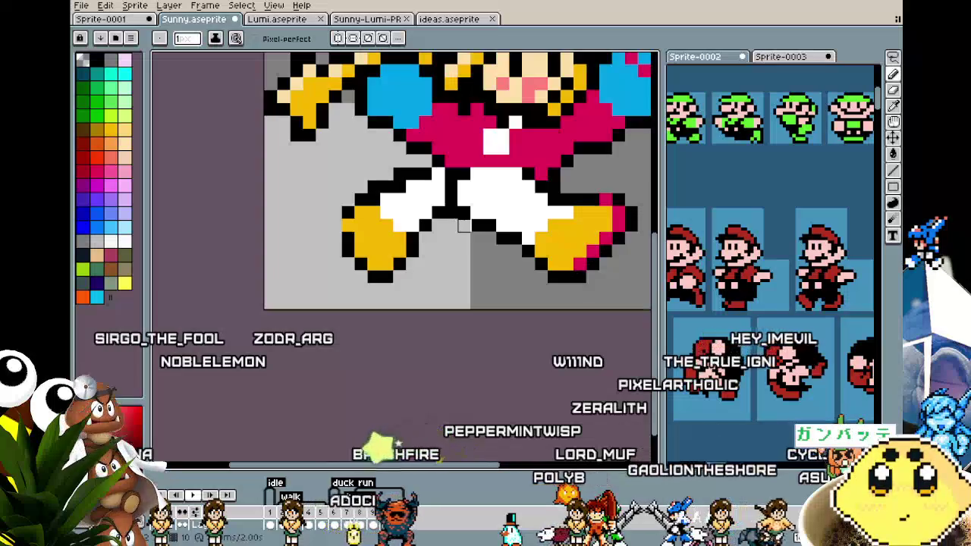
scroll(477, 231, right, 2)
key(i)
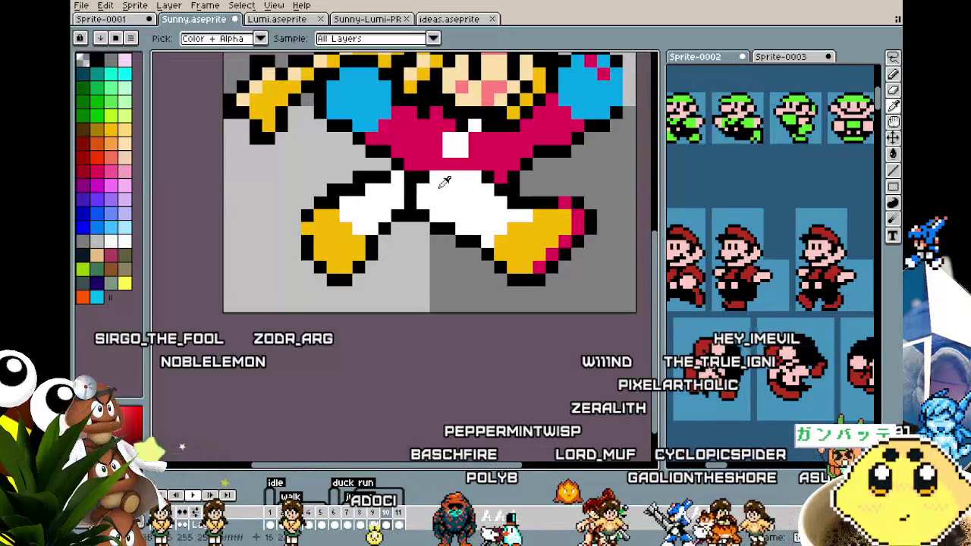
scroll(399, 170, right, 1)
scroll(383, 164, right, 1)
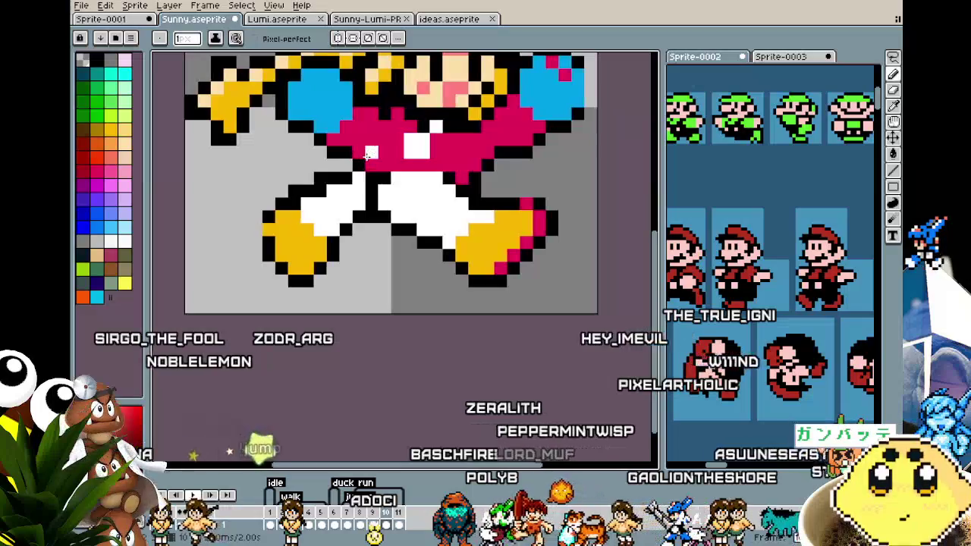
scroll(369, 154, down, 2)
scroll(439, 236, down, 2)
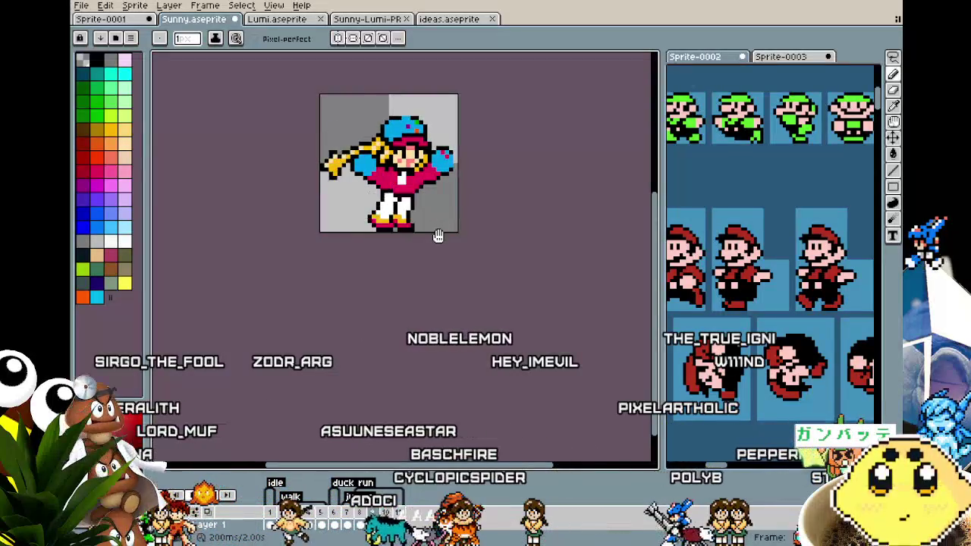
scroll(403, 205, up, 2)
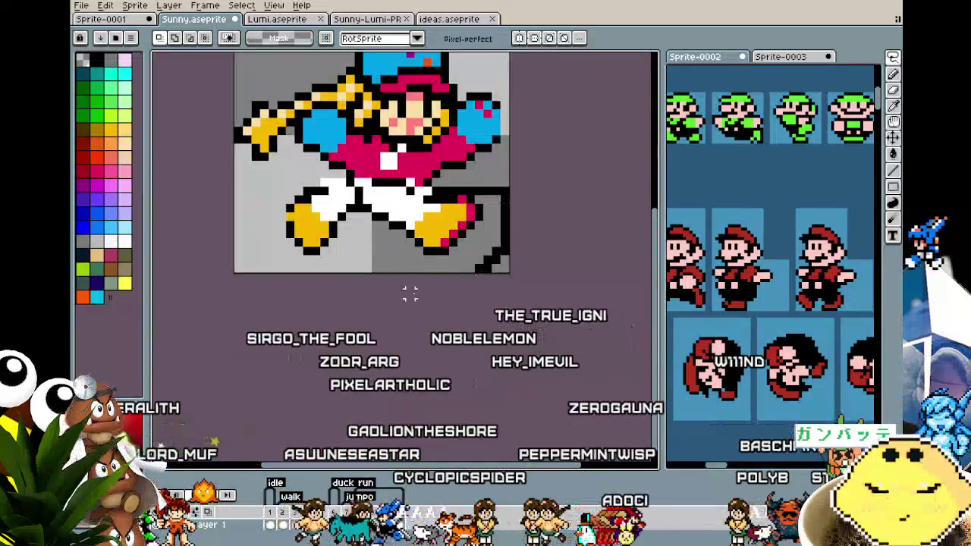
- Select Sunny's white legs and yellow shoes, shift them two pixels right, and return to the pencil
drag(250, 275, 514, 166)
drag(328, 230, 347, 230)
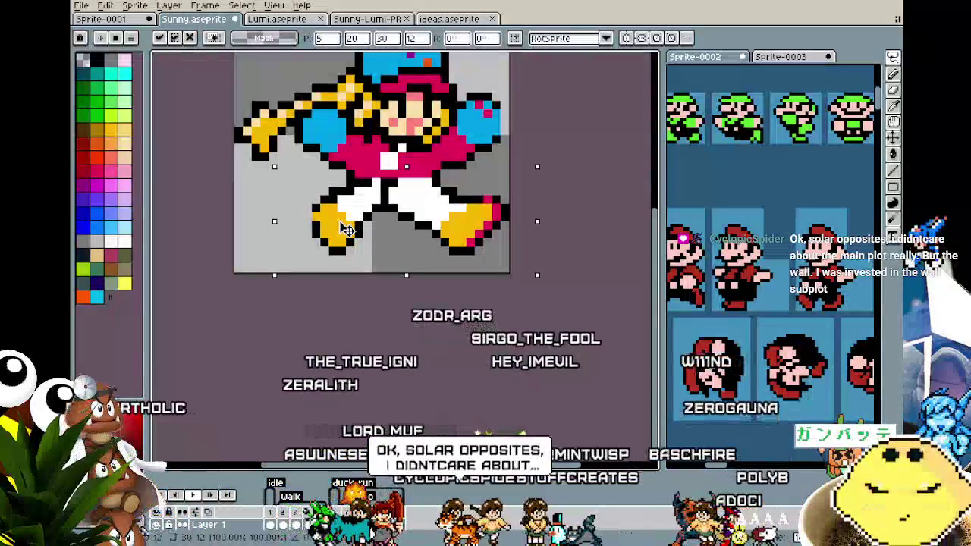
key(ctrl+d)
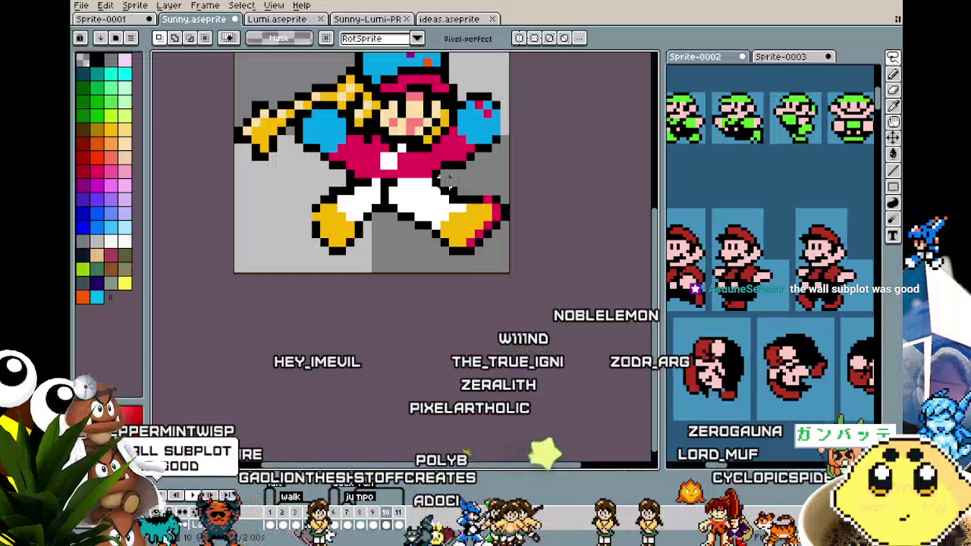
scroll(453, 214, up, 2)
key(b)
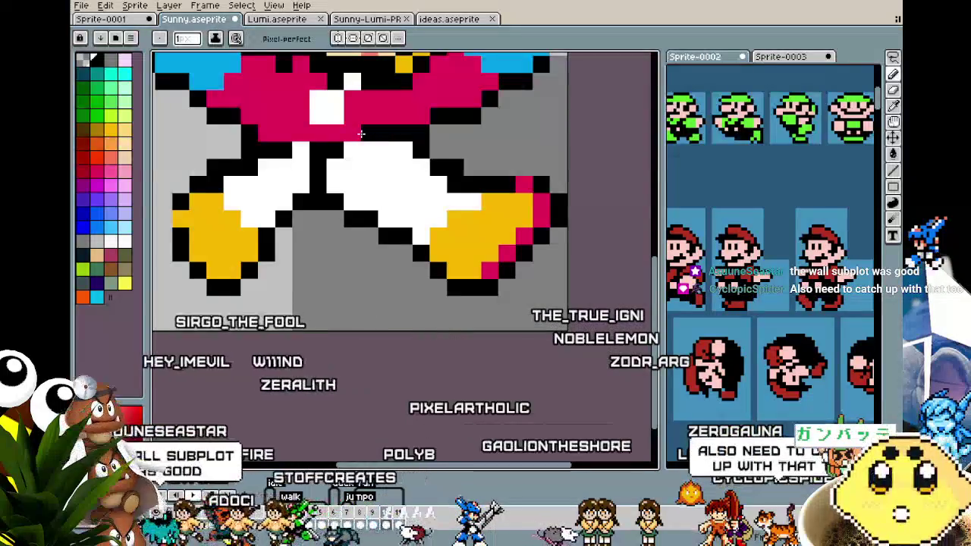
scroll(359, 251, down, 5)
scroll(360, 251, up, 4)
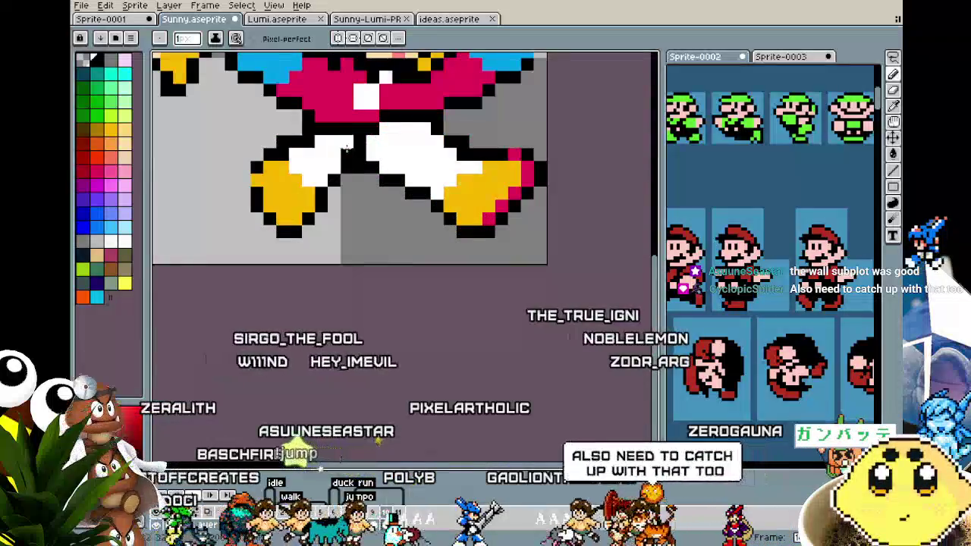
scroll(350, 249, down, 2)
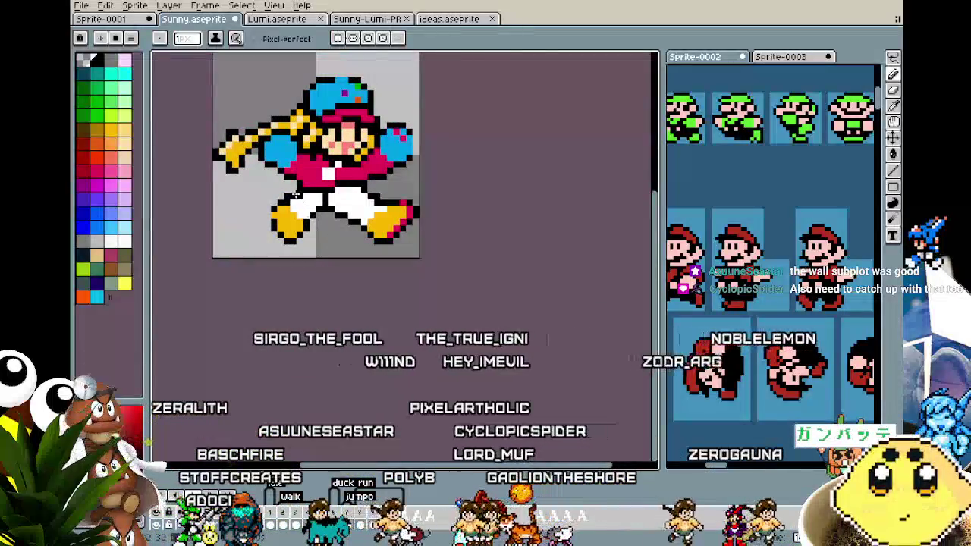
- Zoom in and out on Sunny's lower body to inspect the white legs and yellow shoes
scroll(354, 197, up, 3)
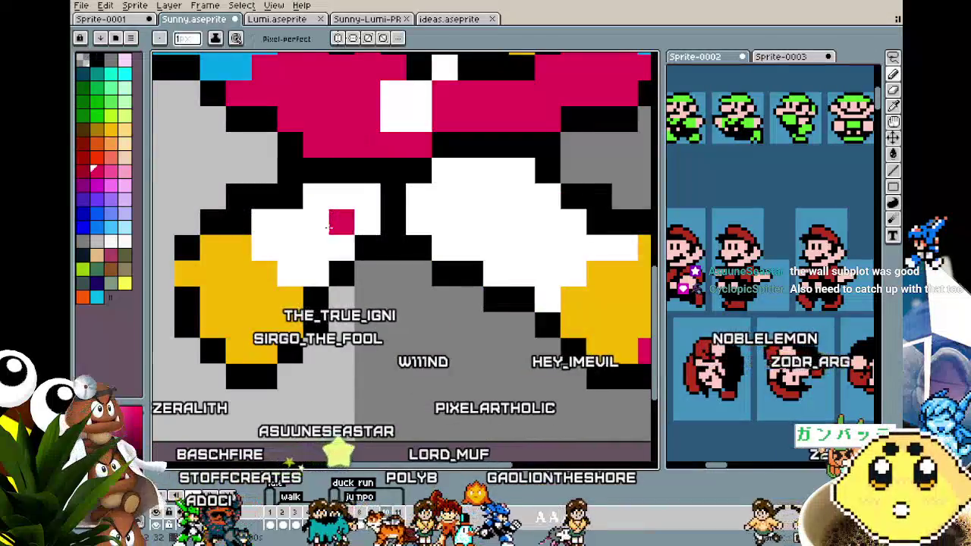
scroll(331, 227, down, 3)
scroll(287, 241, up, 2)
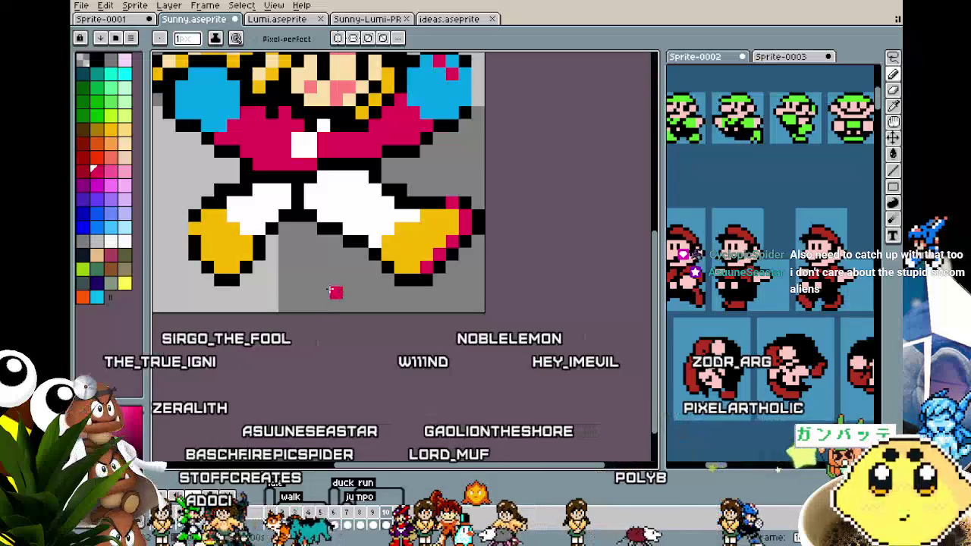
scroll(334, 291, down, 1)
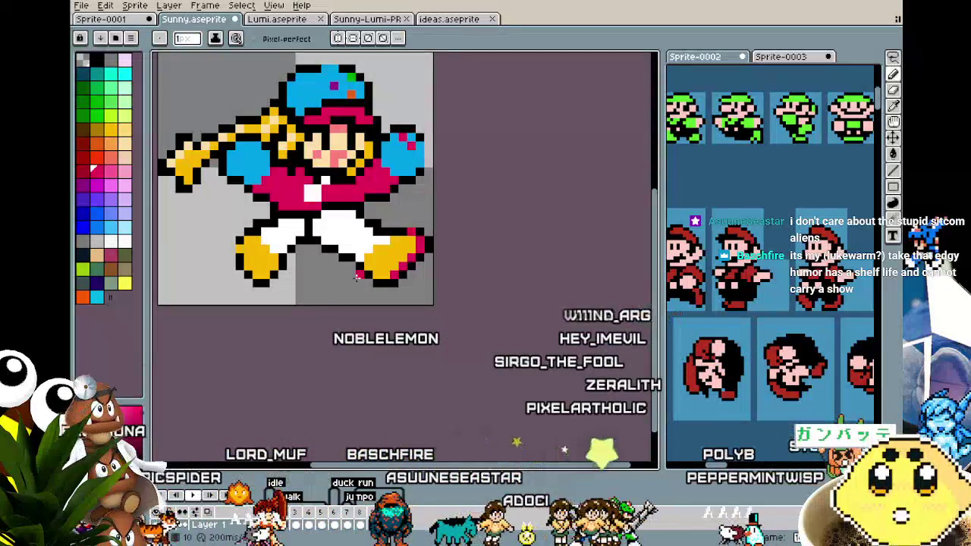
scroll(360, 277, up, 1)
scroll(375, 265, down, 2)
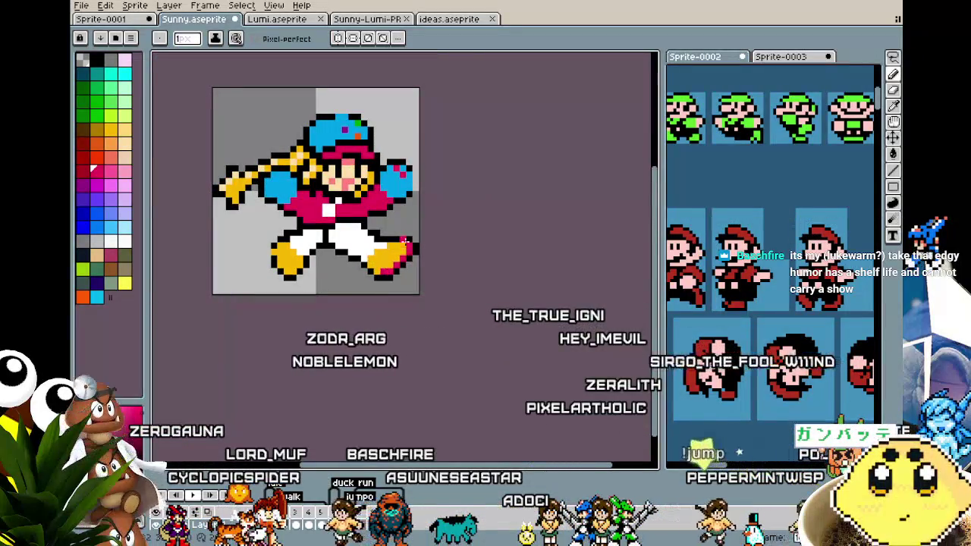
scroll(340, 311, down, 1)
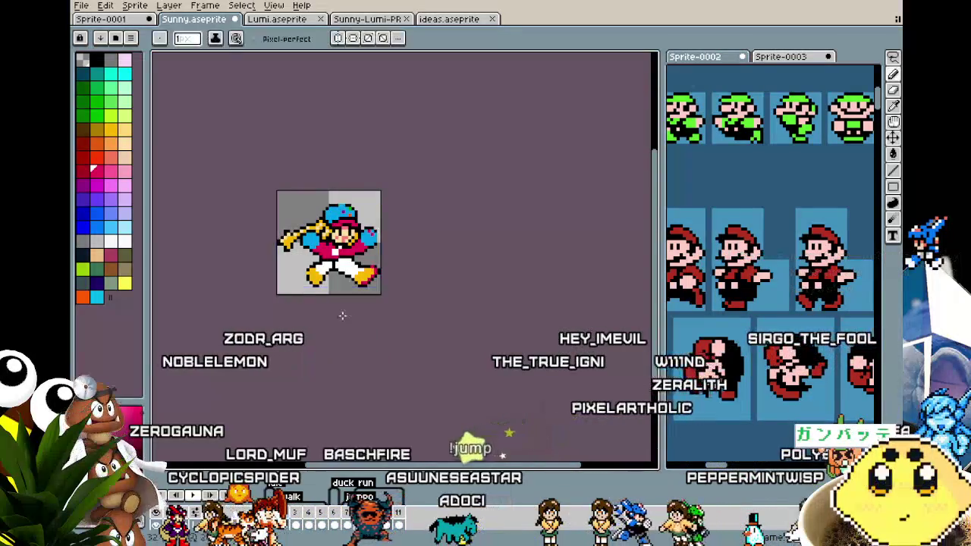
scroll(342, 316, up, 1)
scroll(343, 316, up, 1)
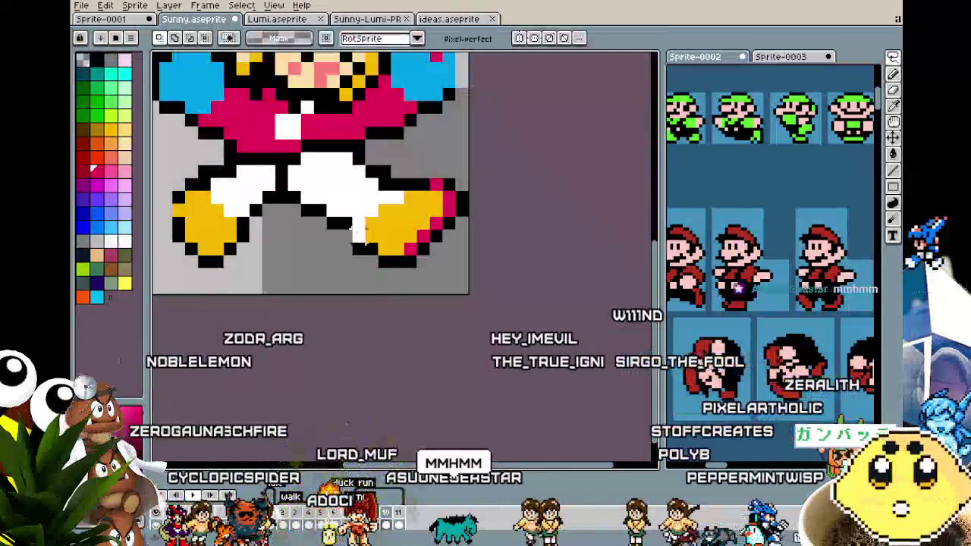
- Marquee-select the right leg and shoe and shift it a few pixels left
key(m)
drag(453, 180, 311, 296)
drag(385, 255, 372, 254)
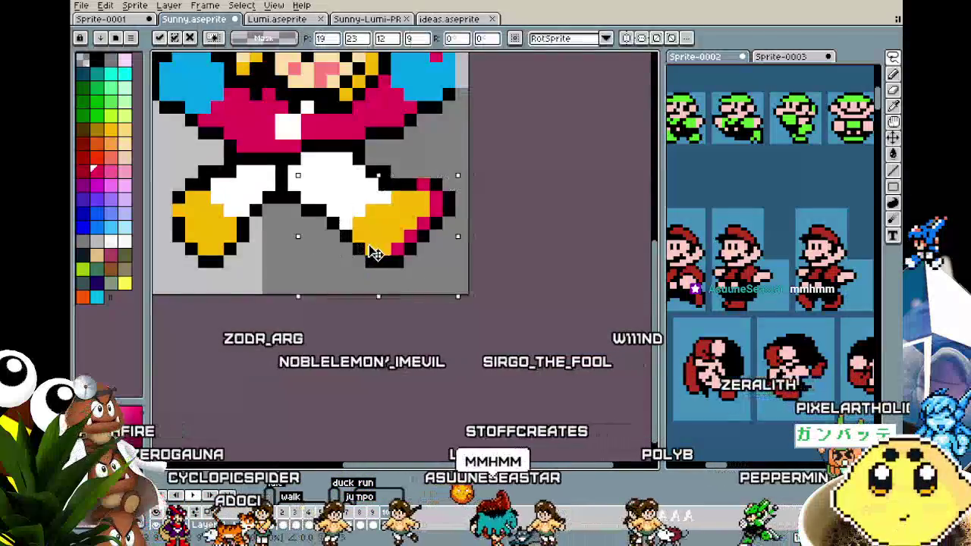
key(ctrl+d)
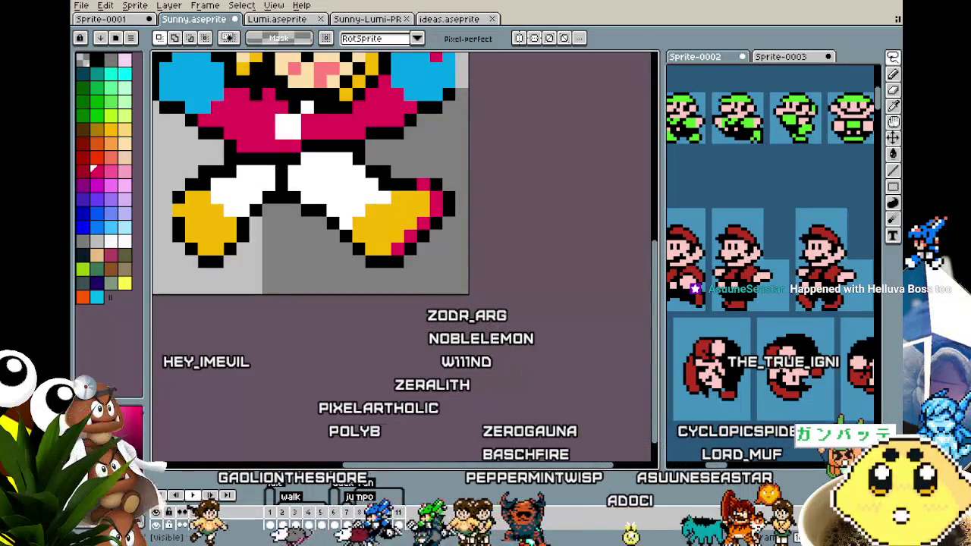
- Shift the left shoe left too, then switch to the pencil to refill the leg gap with white
scroll(345, 347, down, 2)
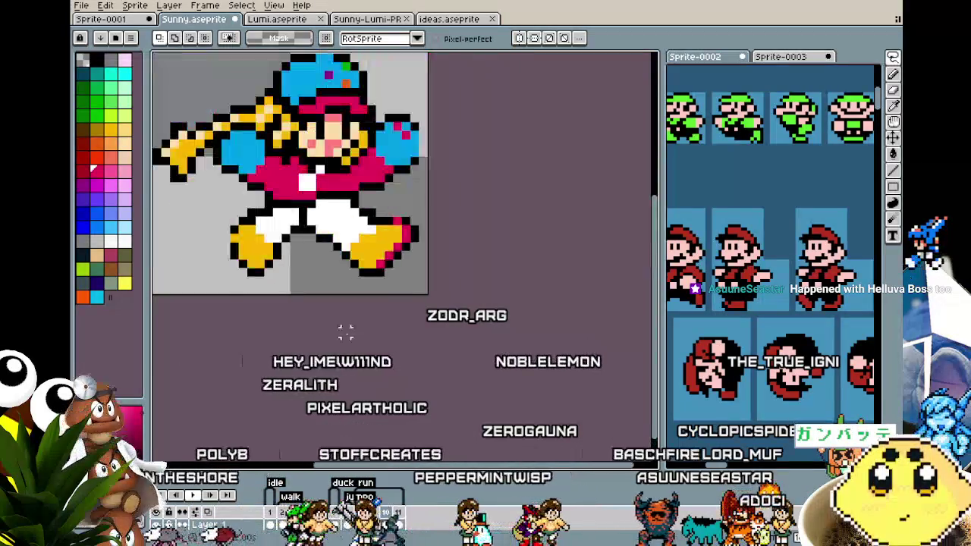
scroll(330, 282, down, 1)
scroll(330, 281, up, 3)
scroll(327, 288, up, 1)
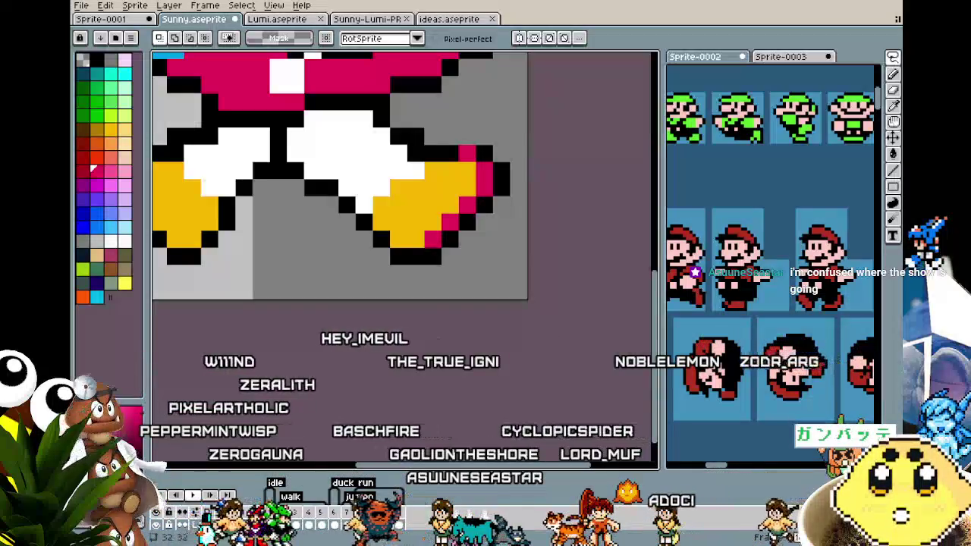
scroll(296, 288, down, 2)
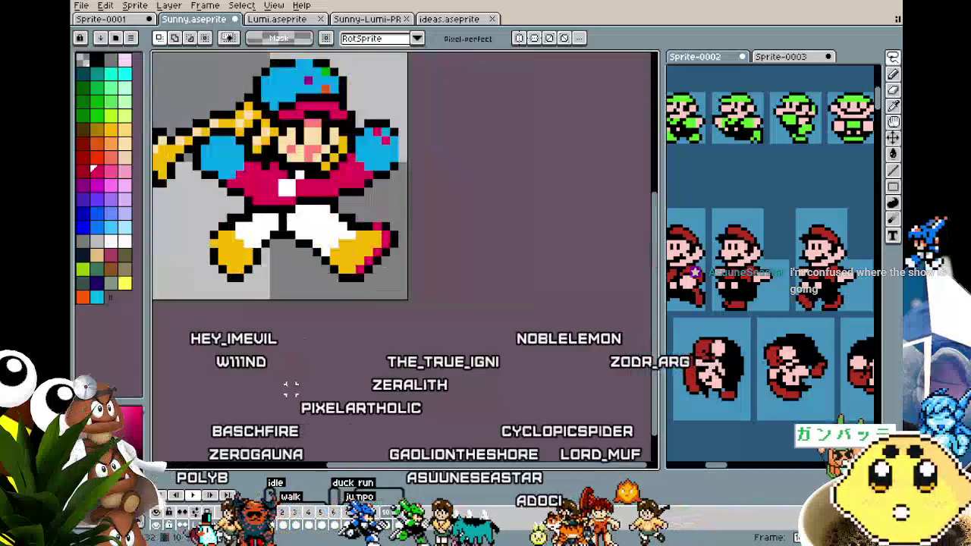
scroll(296, 288, up, 1)
scroll(296, 287, up, 1)
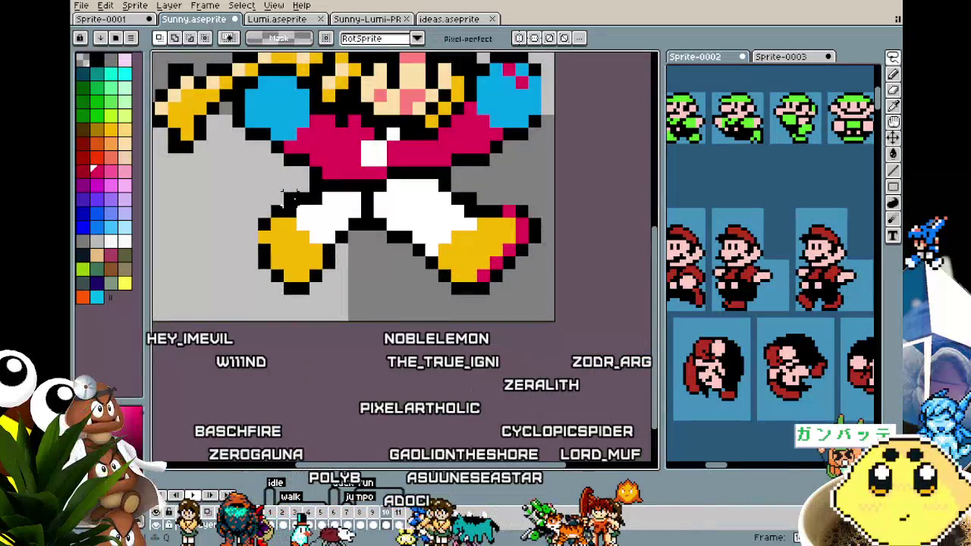
drag(245, 210, 312, 281)
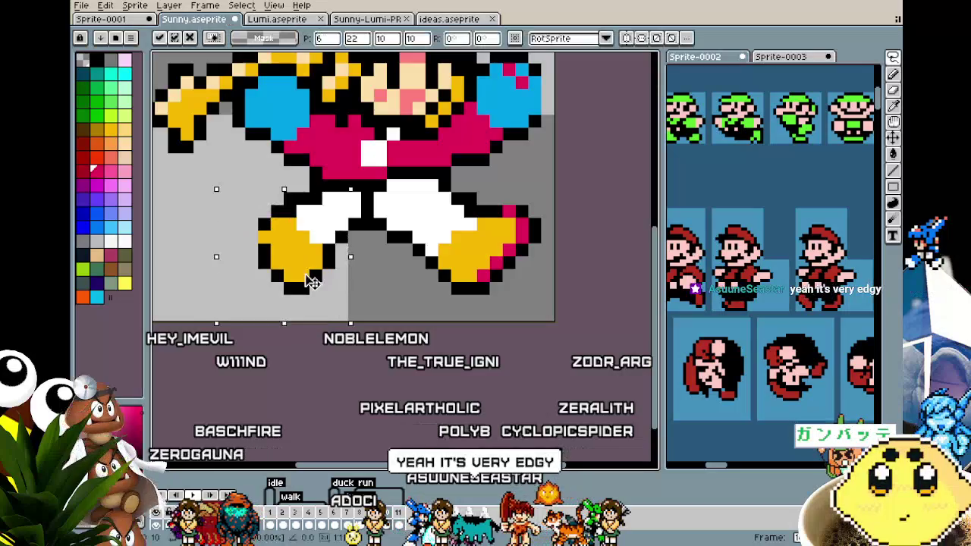
key(i)
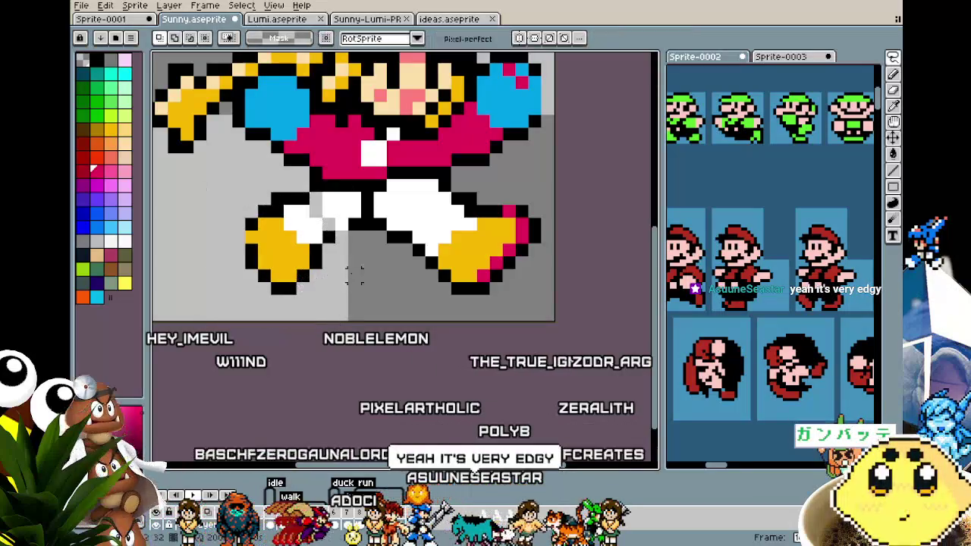
key(b)
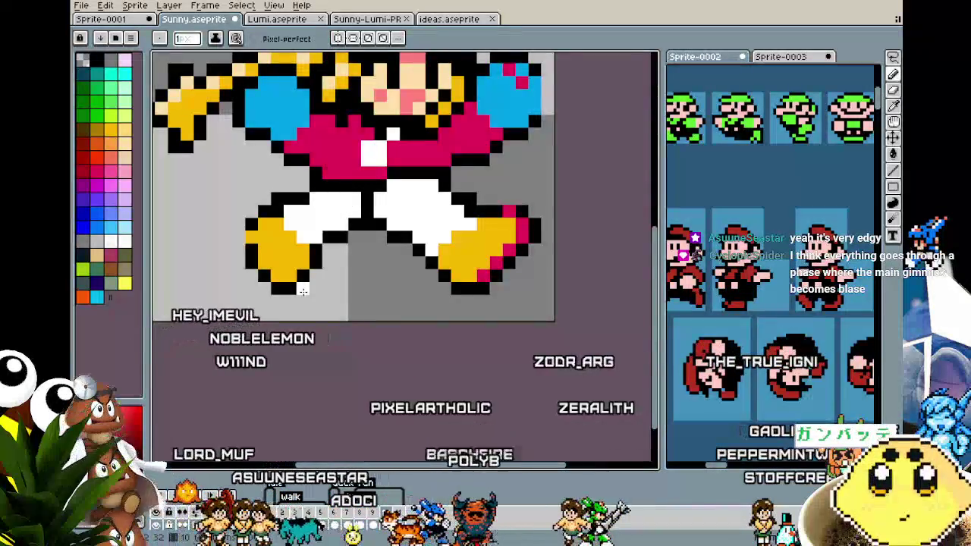
scroll(303, 291, down, 1)
scroll(283, 349, down, 1)
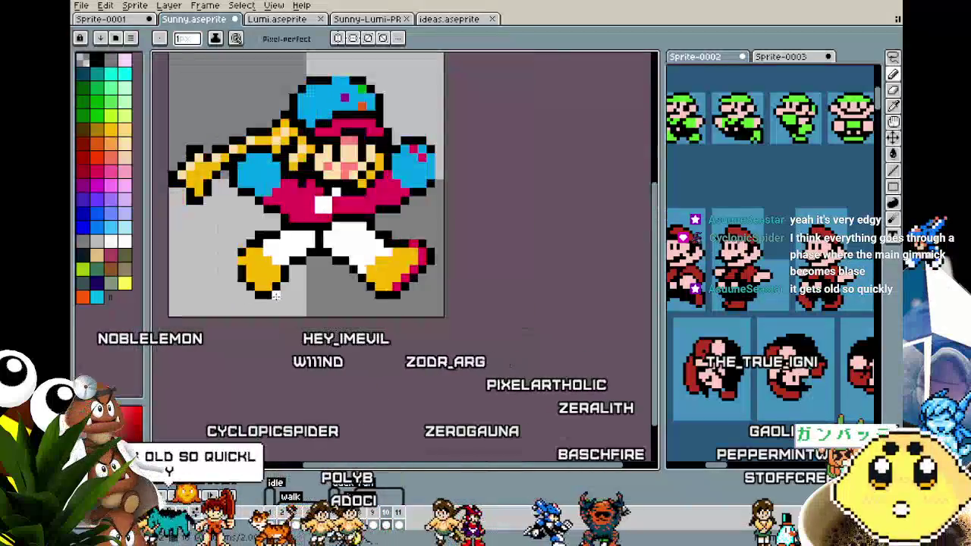
- Recenter the view on the sprite and play the animation to preview the run
drag(284, 349, 282, 369)
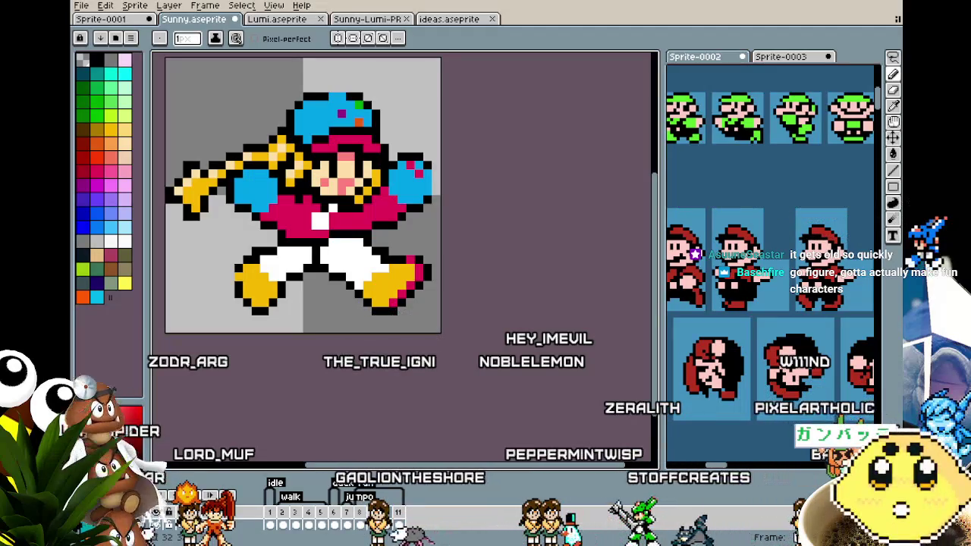
drag(358, 244, 392, 244)
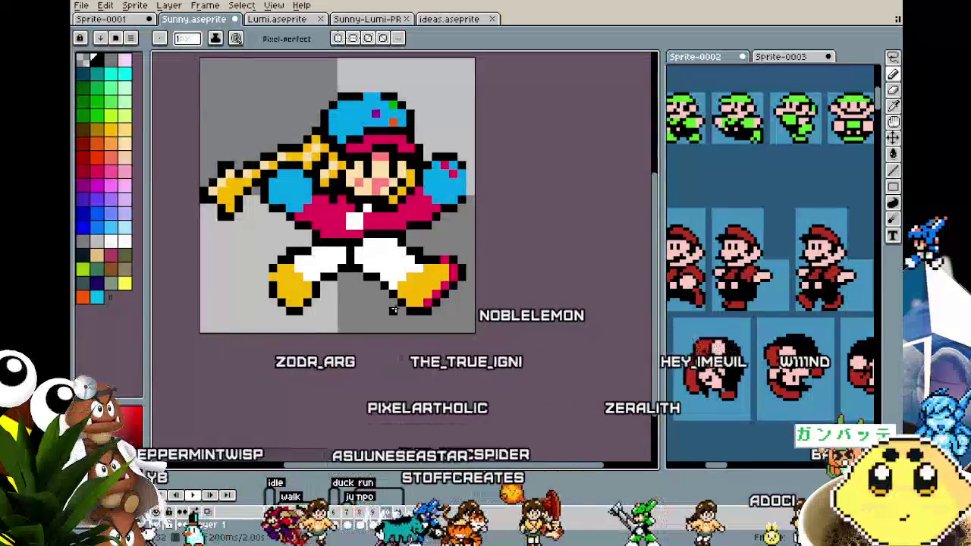
key(Return)
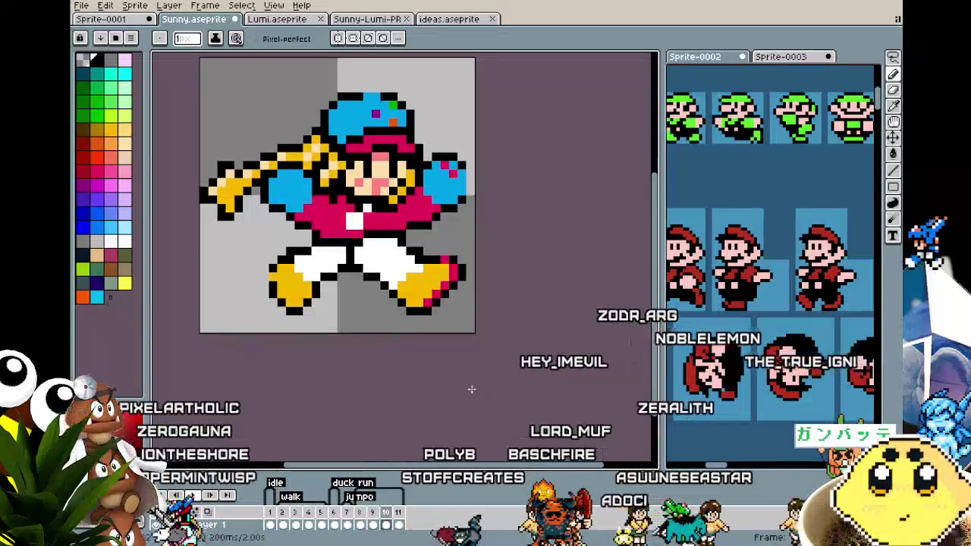
- Eyedrop magenta from the sprite and pencil it onto the left shoe's sole
scroll(319, 335, up, 1)
key(i)
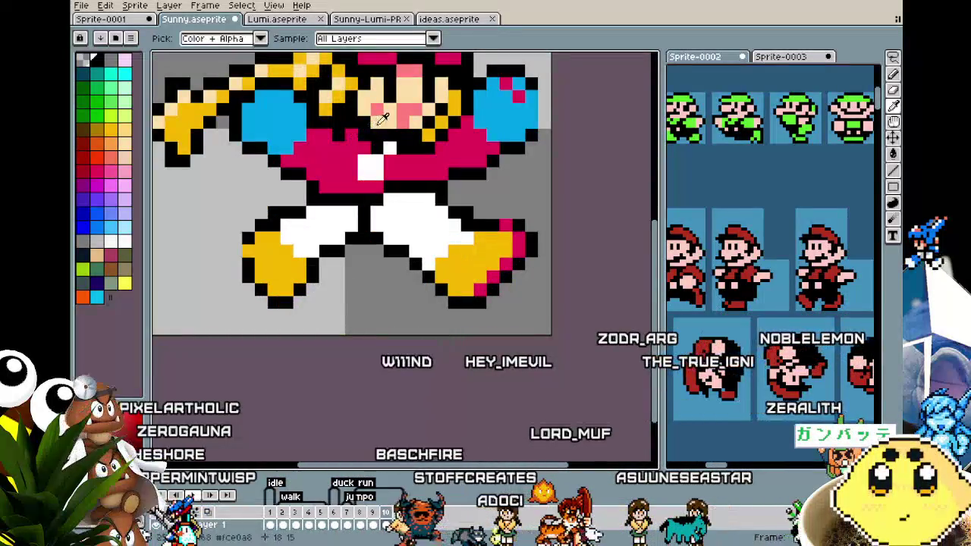
key(i)
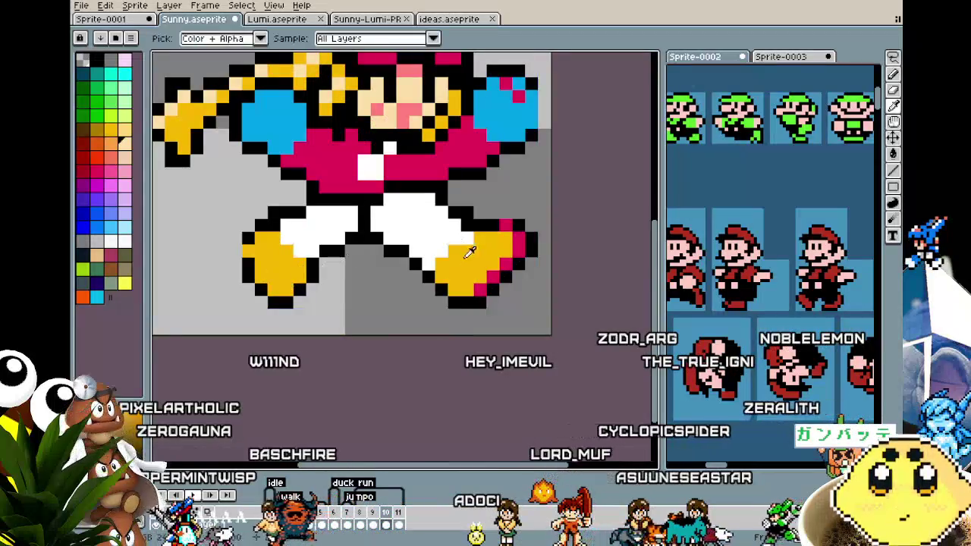
key(b)
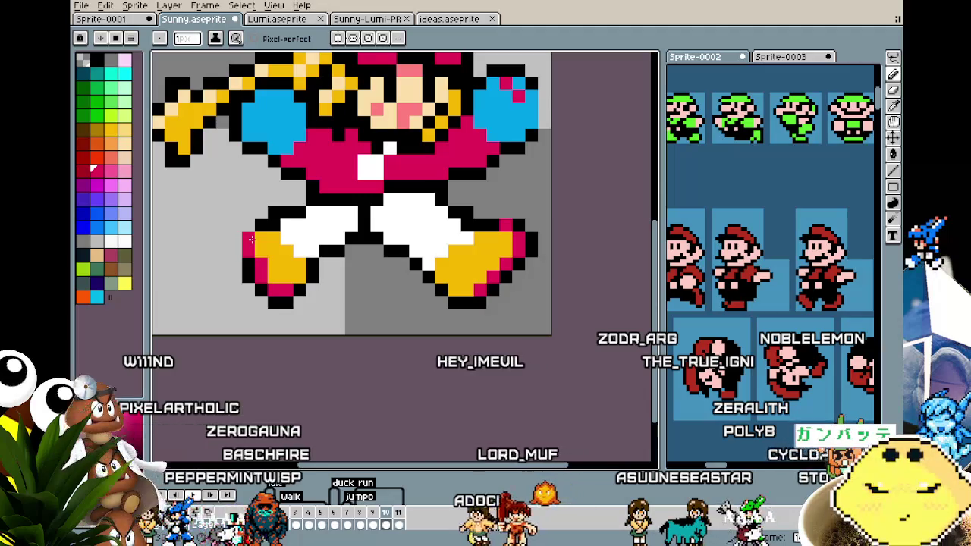
scroll(251, 249, down, 2)
scroll(303, 251, down, 1)
scroll(404, 260, up, 3)
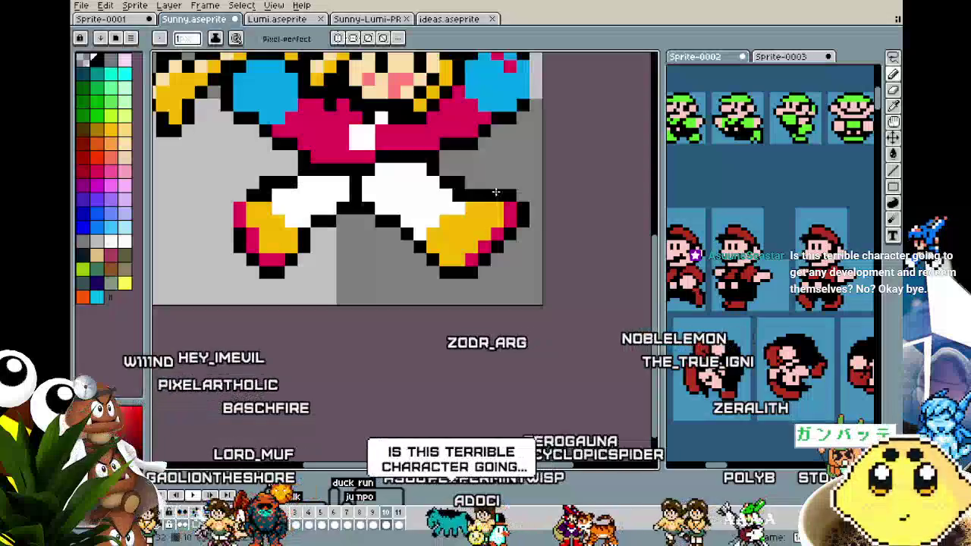
- Pick a pale colour and dot highlight pixels onto both yellow shoes
alt+click(495, 191)
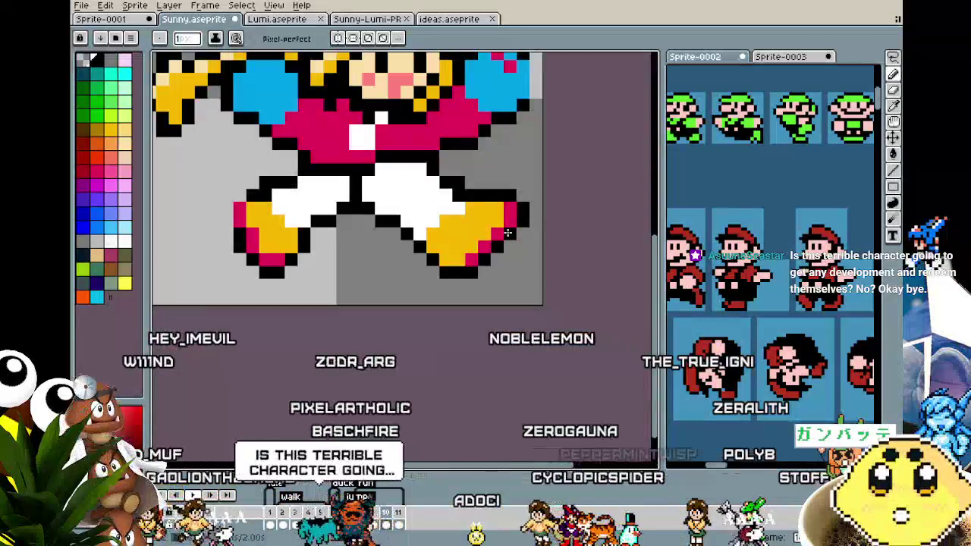
scroll(507, 233, down, 1)
scroll(470, 250, up, 1)
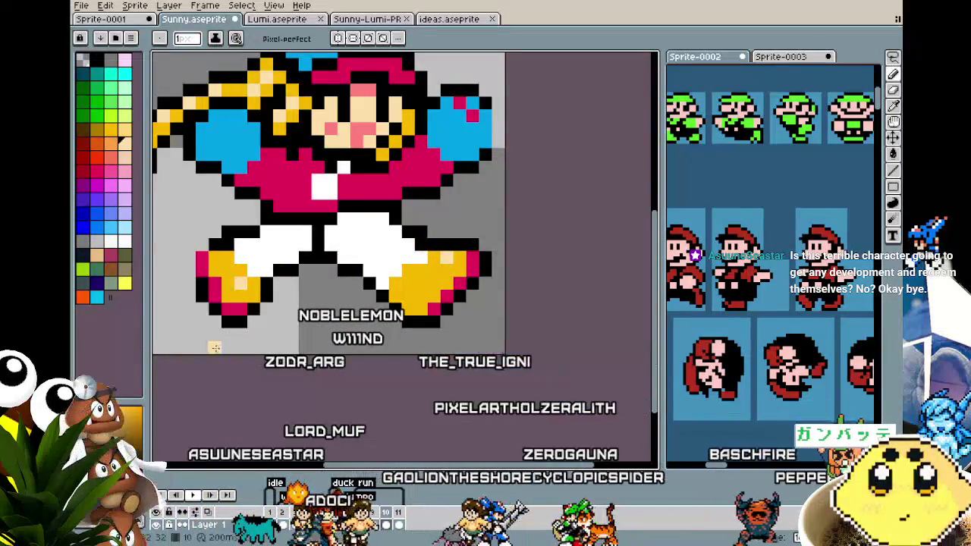
scroll(214, 357, down, 3)
scroll(213, 364, down, 1)
scroll(212, 364, up, 3)
scroll(213, 364, up, 1)
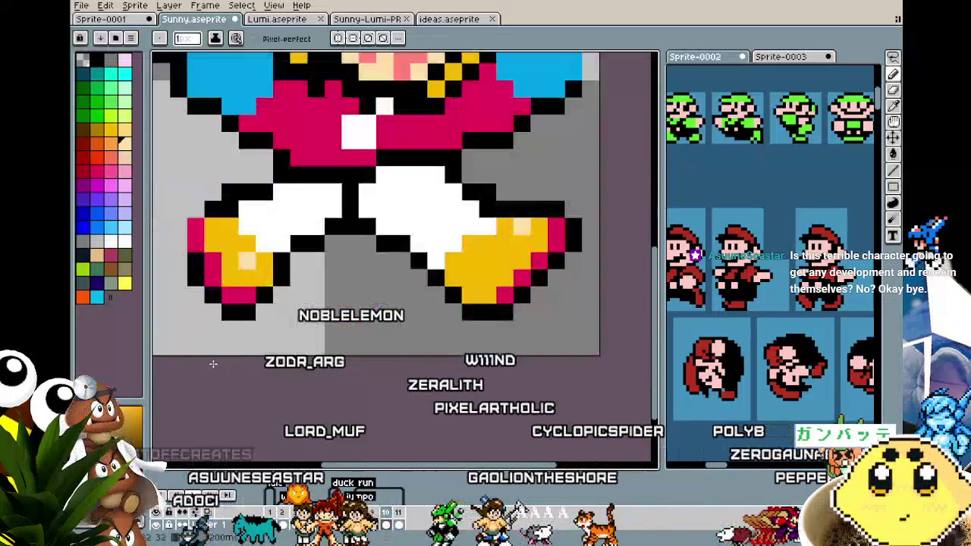
key(i)
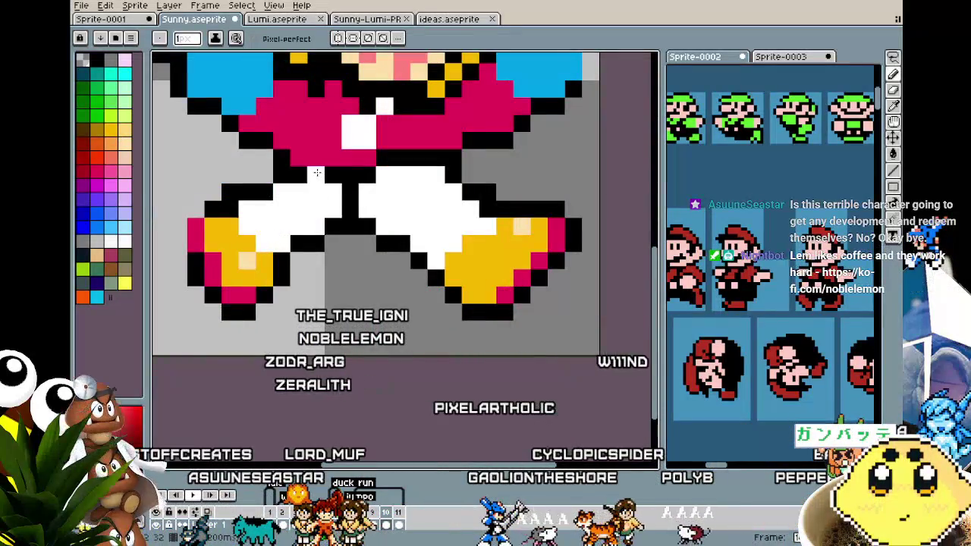
scroll(317, 173, down, 3)
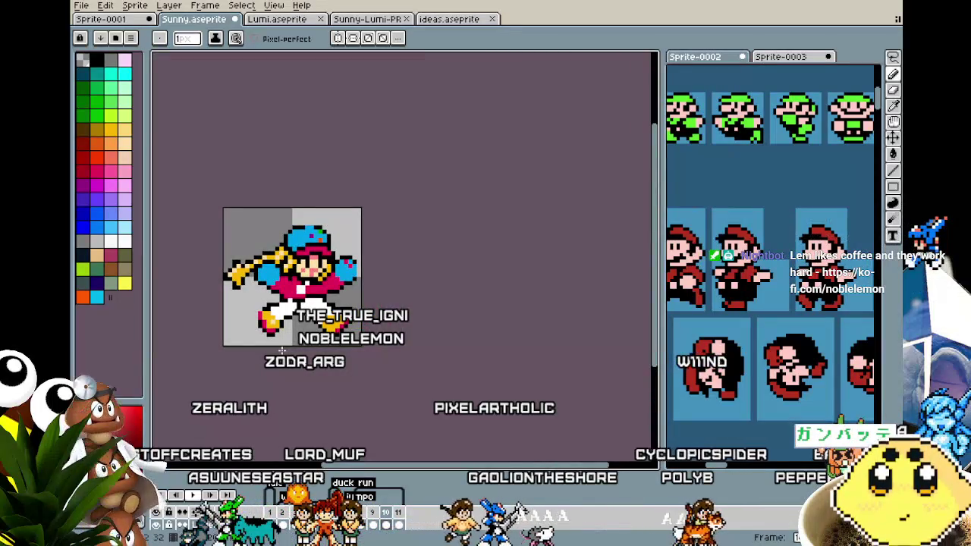
- Zoom out, recenter the sprite, and play the run animation to compare the wide stride with other poses
scroll(281, 351, up, 1)
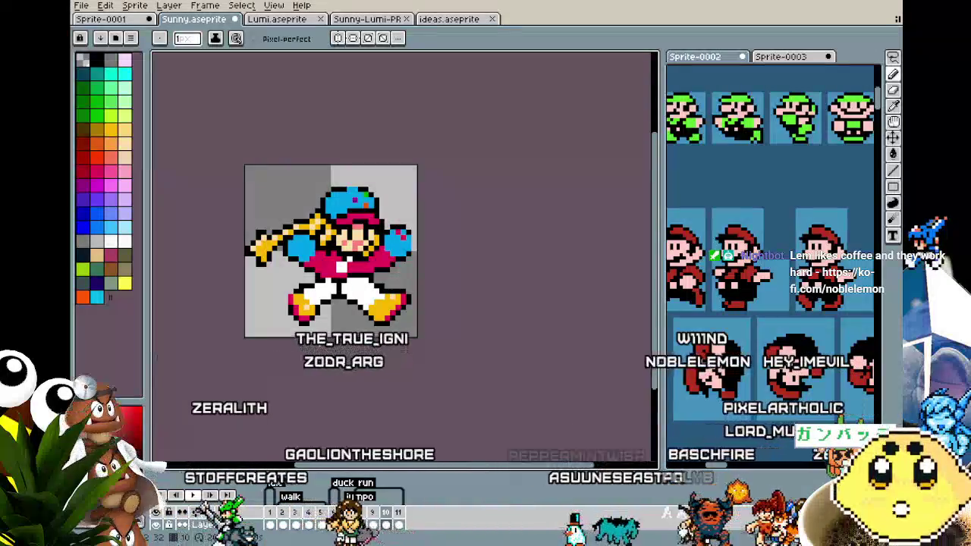
scroll(274, 339, up, 1)
drag(273, 339, 227, 341)
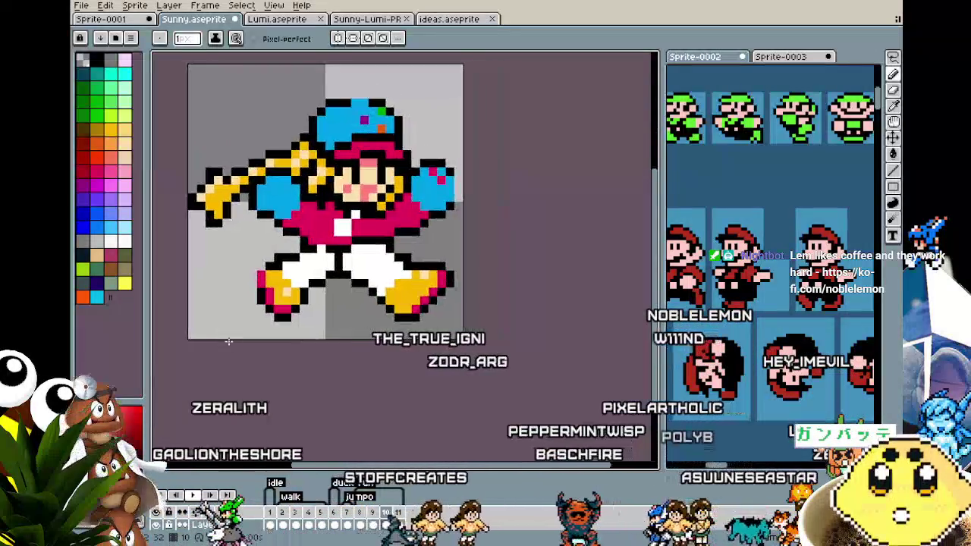
key(Return)
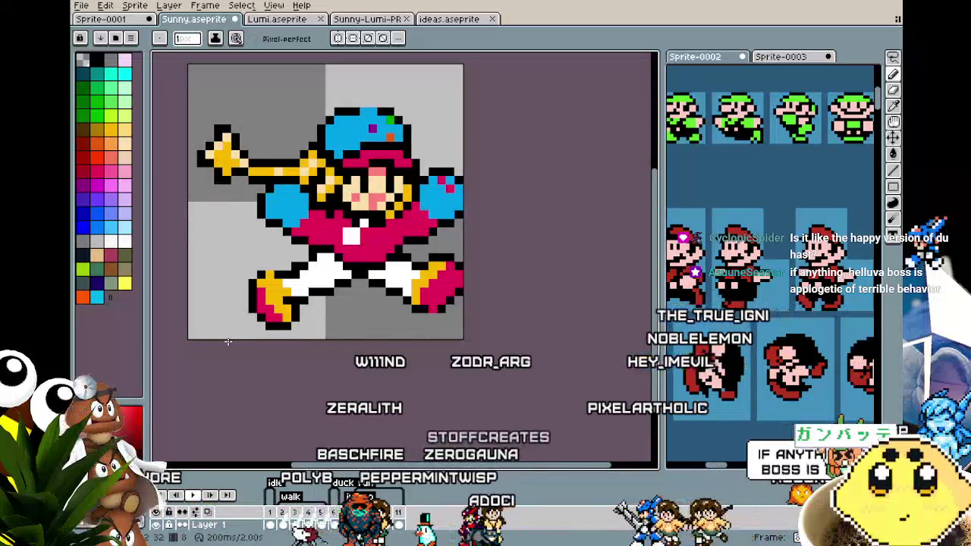
drag(227, 341, 256, 336)
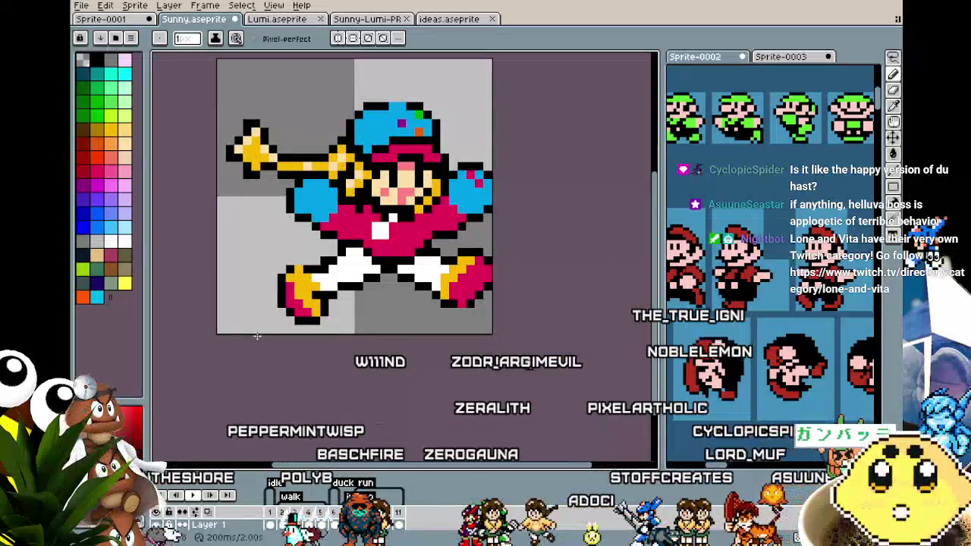
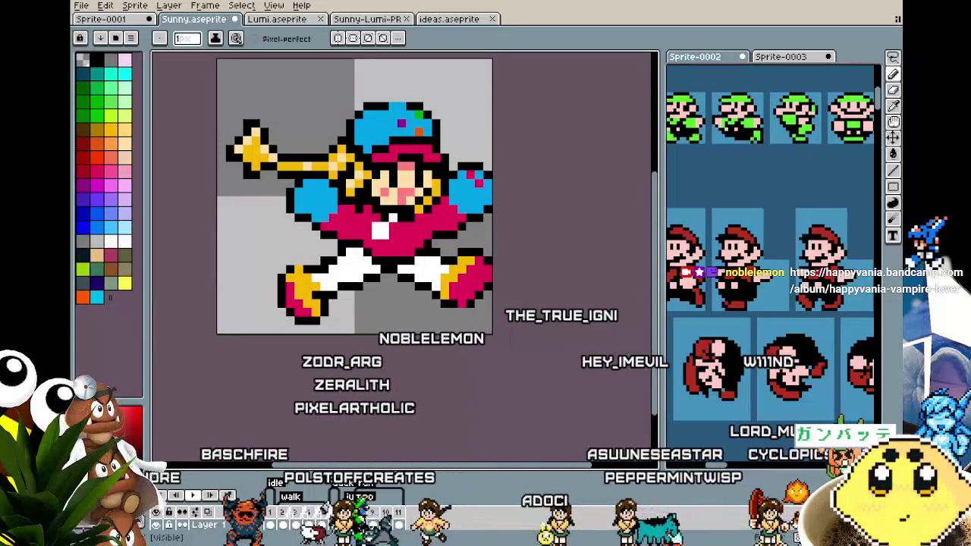
- Recentre the sprite and step through the standing and wide-legged running frames
drag(299, 380, 307, 368)
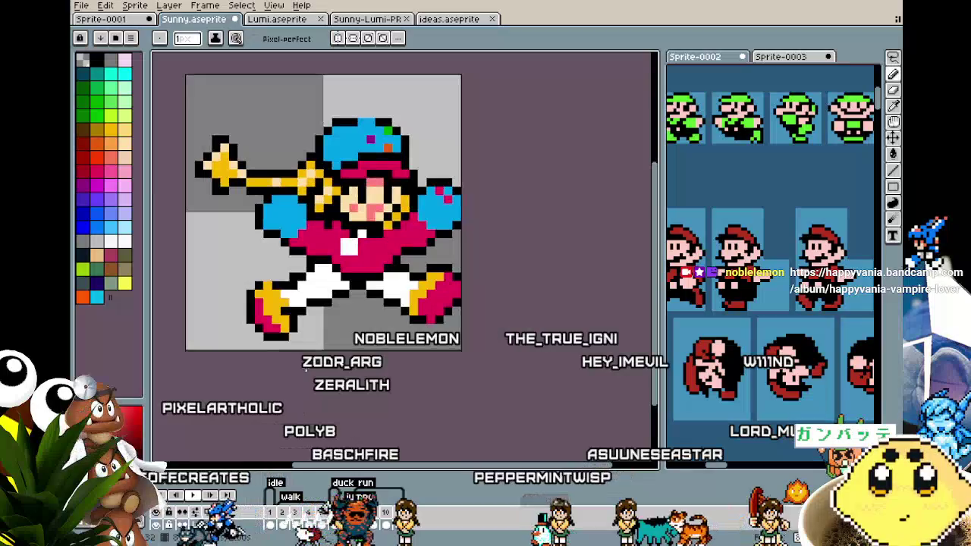
key(Right)
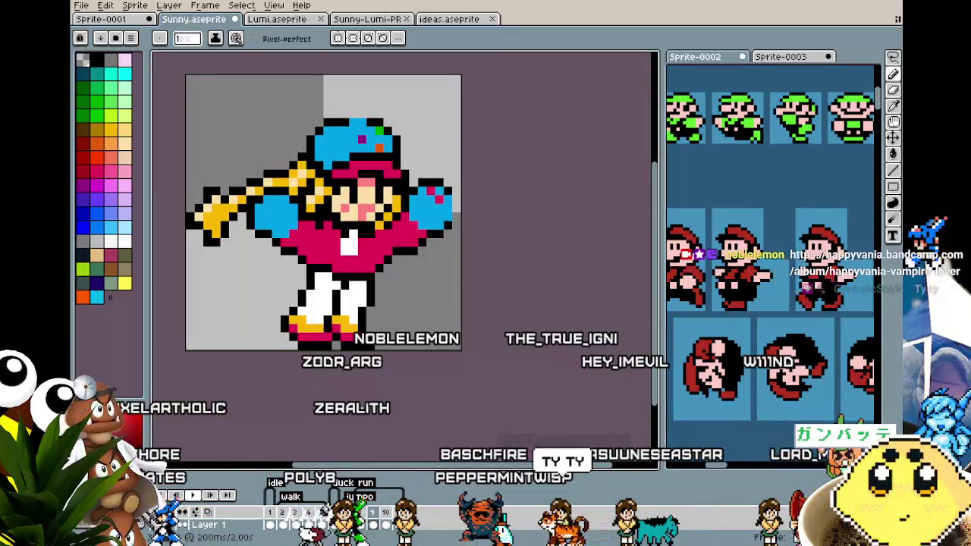
key(Right)
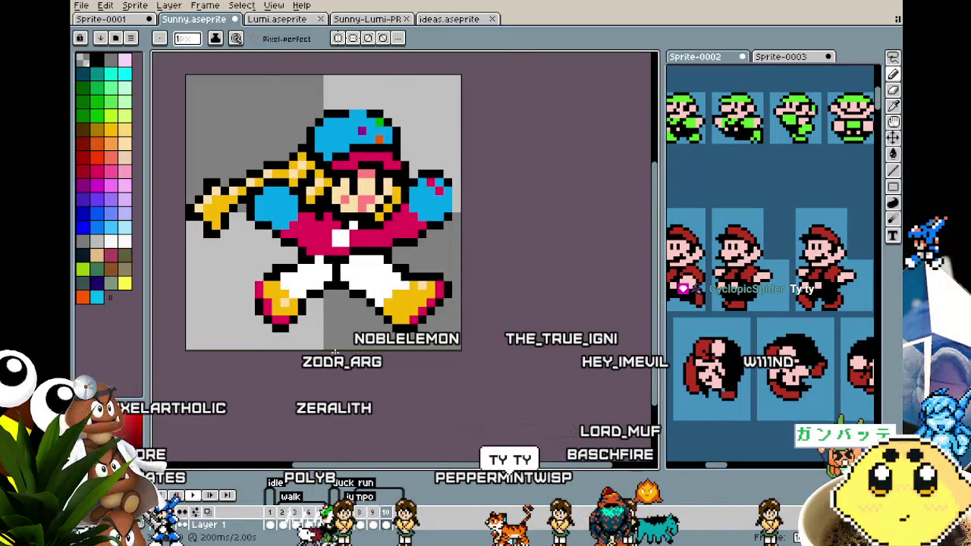
scroll(334, 351, up, 2)
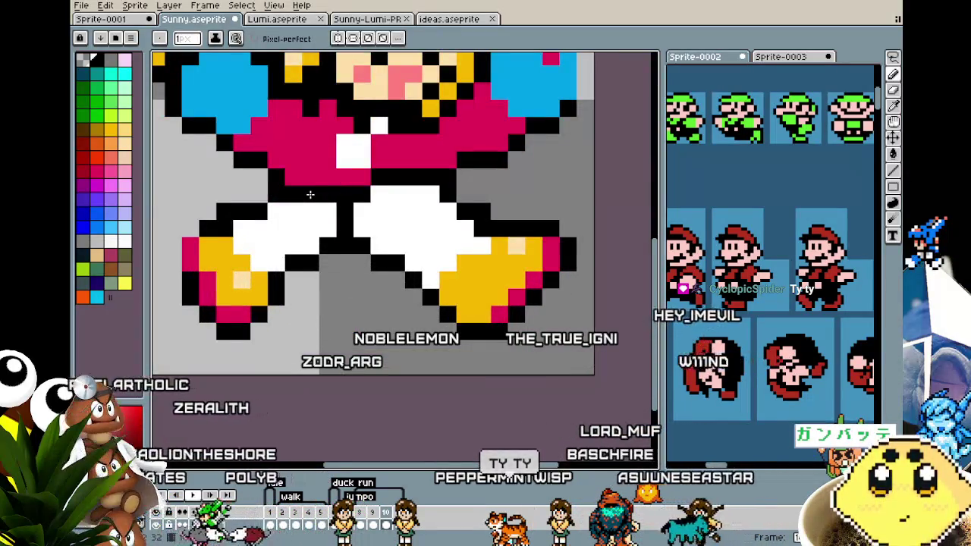
scroll(333, 299, down, 2)
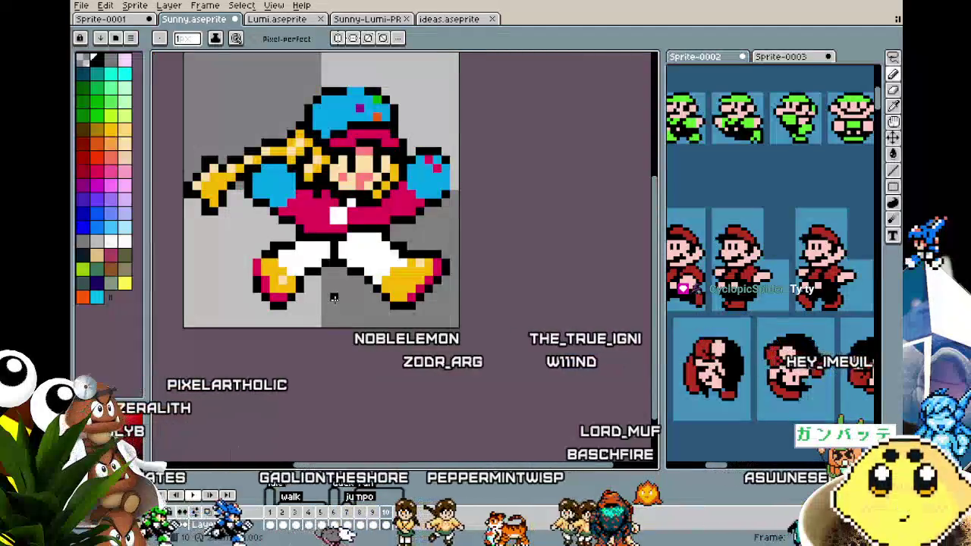
- Play the girl's animation in a loop while repositioning the view
key(Return)
drag(333, 298, 351, 344)
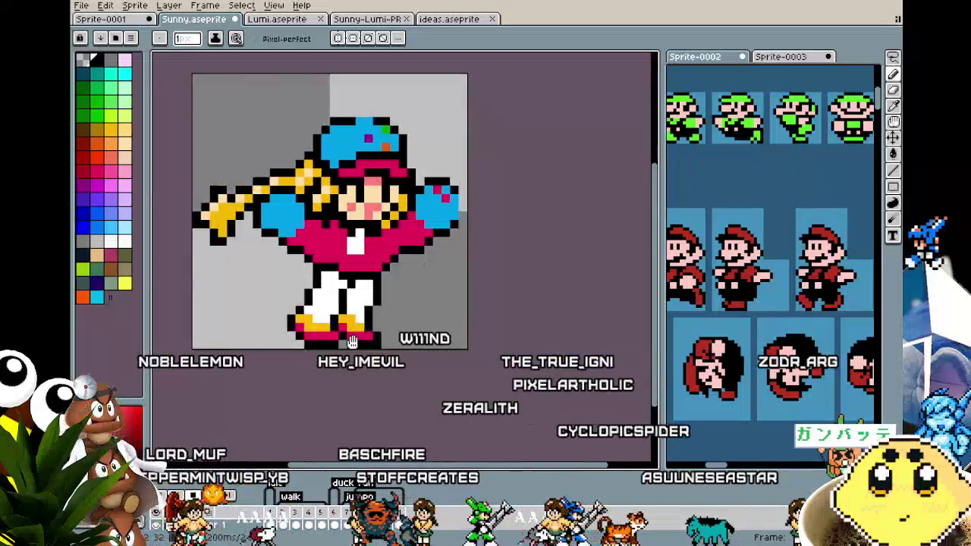
scroll(358, 345, down, 1)
mouse_move(390, 393)
mouse_down()
mouse_move(352, 386)
mouse_move(352, 366)
mouse_up()
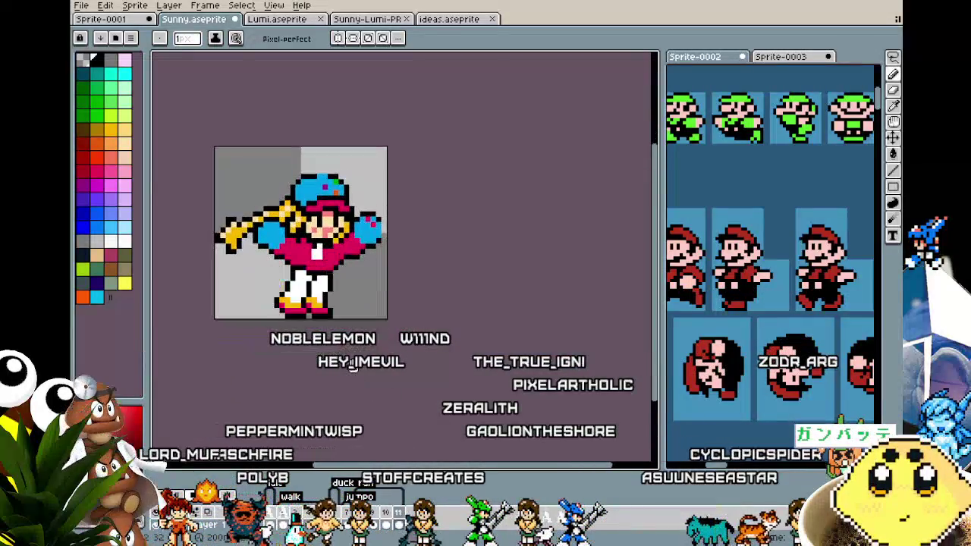
- Set frames 8–11 to a 100 ms duration, then recentre the enlarged sprite
double_click(399, 519)
text(100)
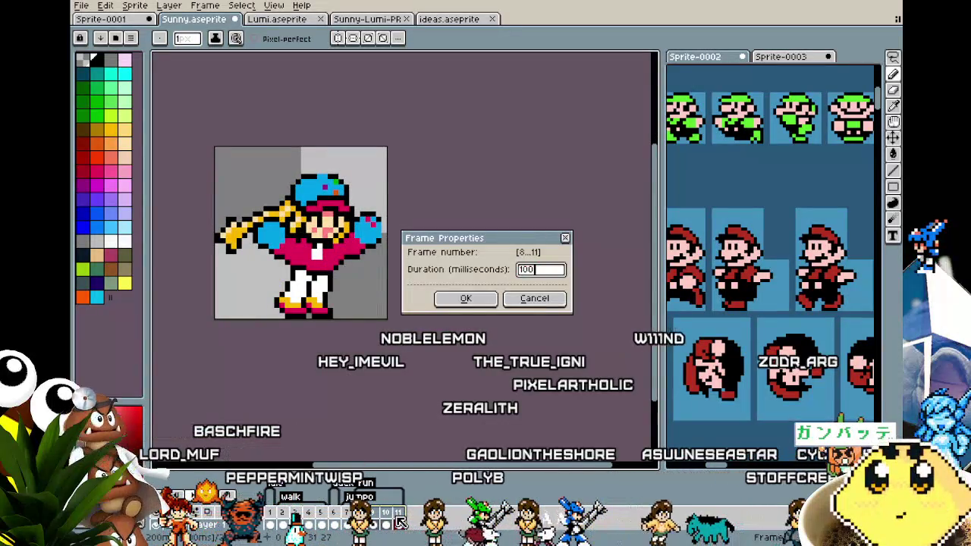
key(Return)
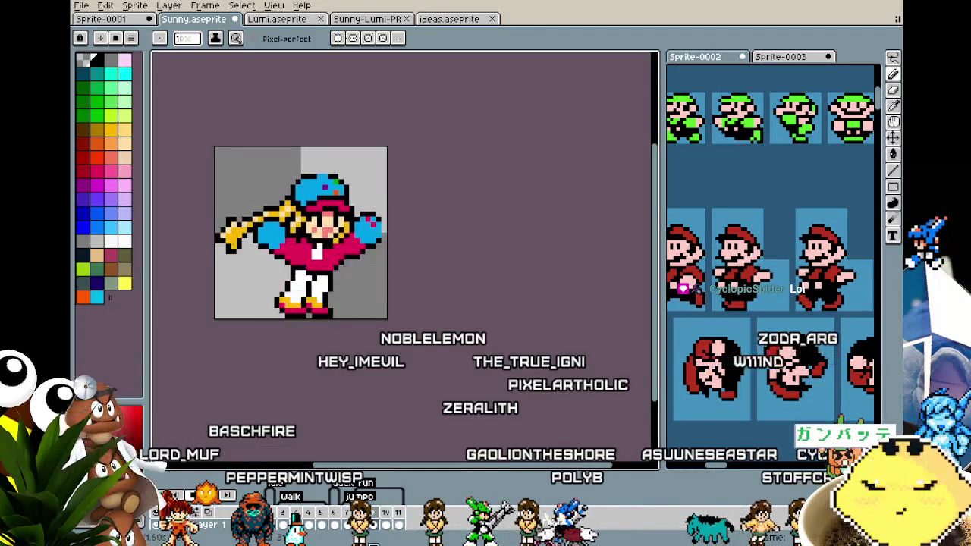
drag(340, 384, 374, 393)
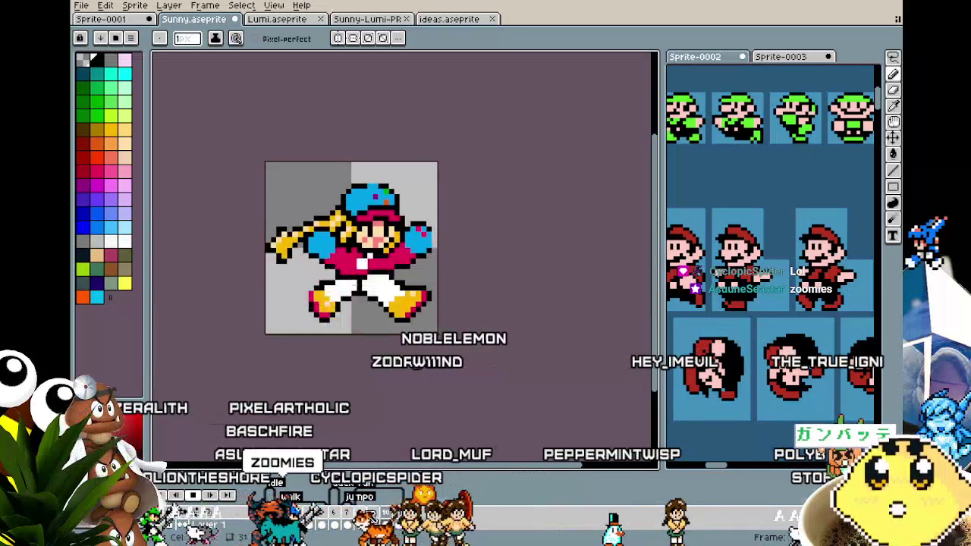
drag(363, 403, 325, 400)
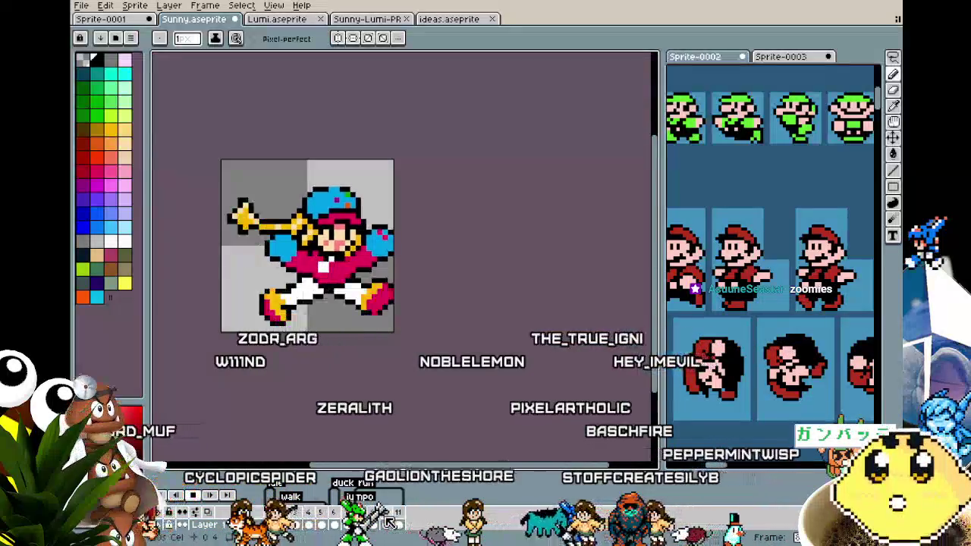
drag(323, 397, 294, 392)
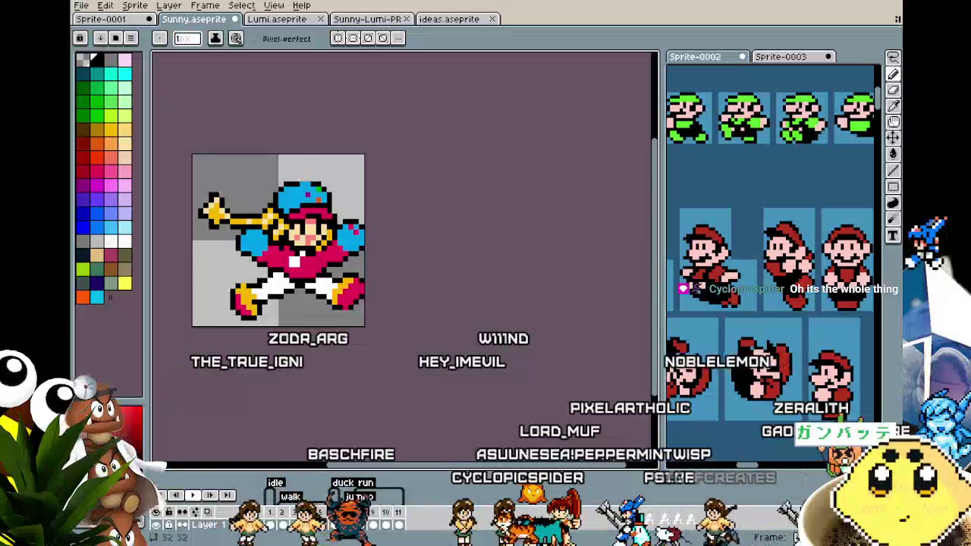
drag(349, 351, 370, 345)
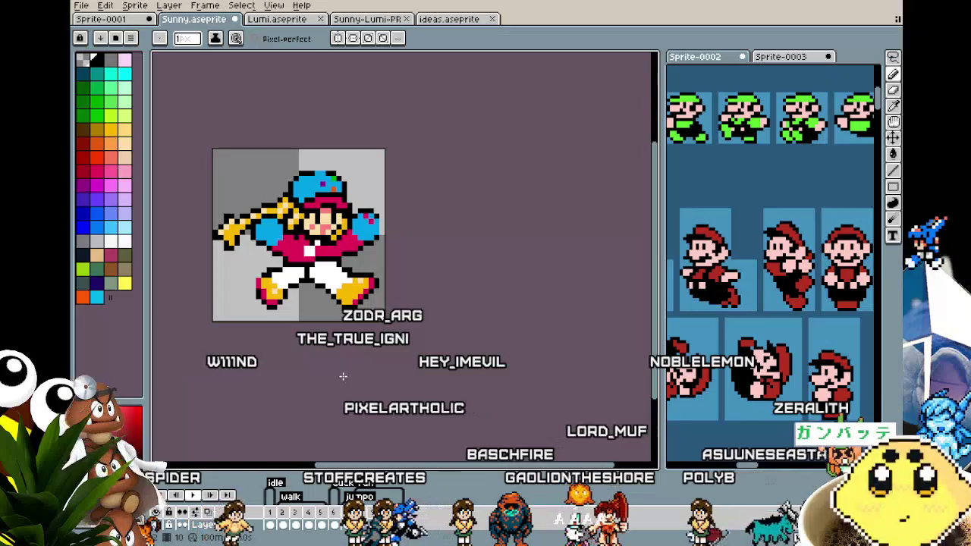
scroll(246, 313, up, 1)
drag(266, 386, 243, 391)
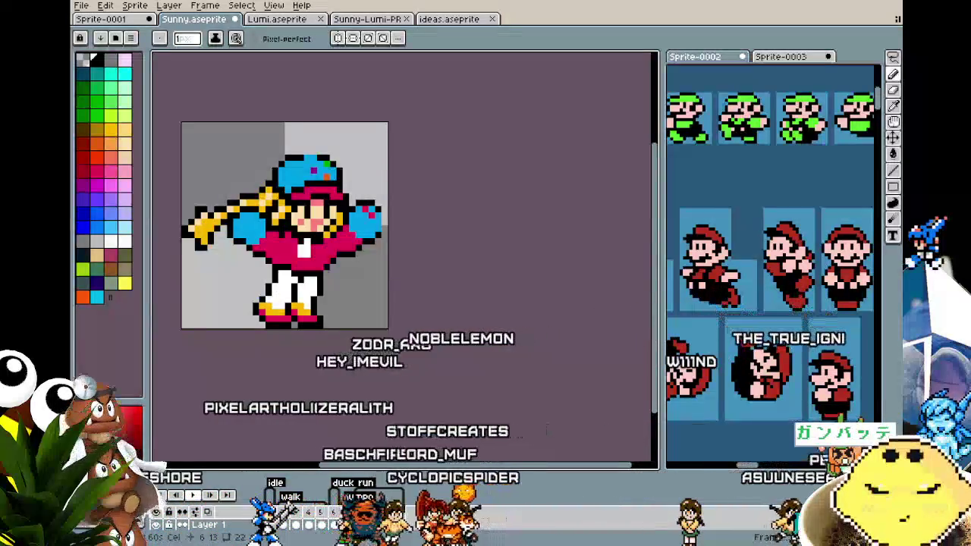
- Replay the animation to check the faster frames 8–11
drag(337, 319, 345, 321)
key(Return)
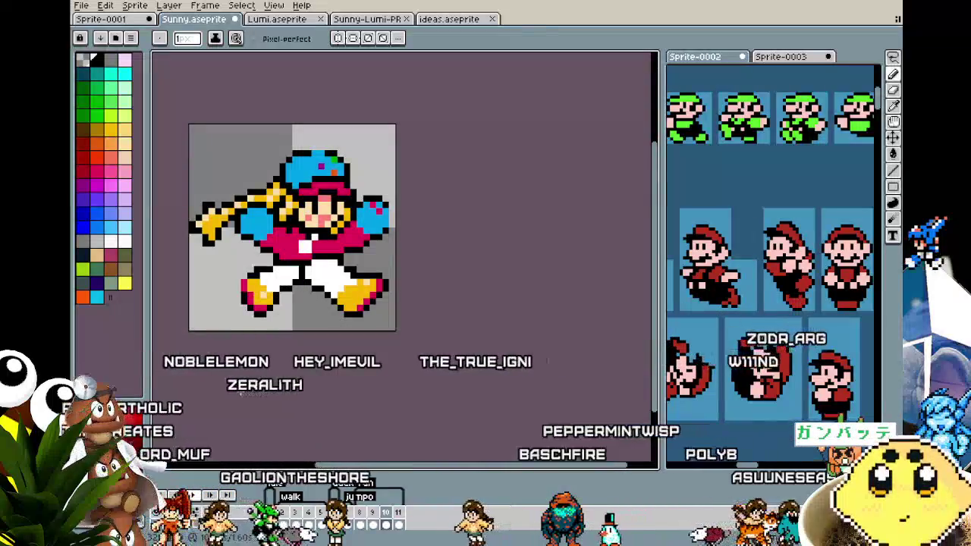
scroll(302, 270, down, 1)
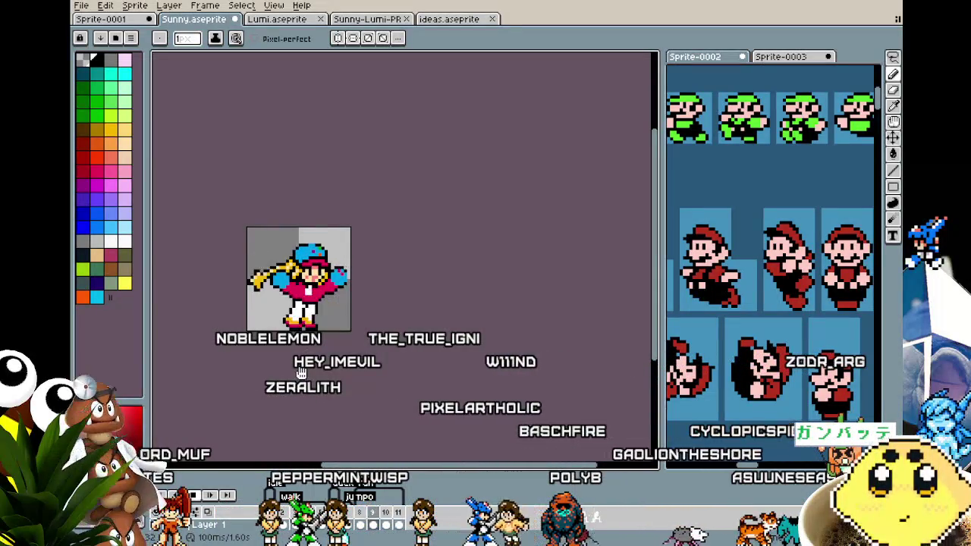
mouse_move(384, 269)
mouse_down()
mouse_move(515, 222)
mouse_move(387, 324)
mouse_up()
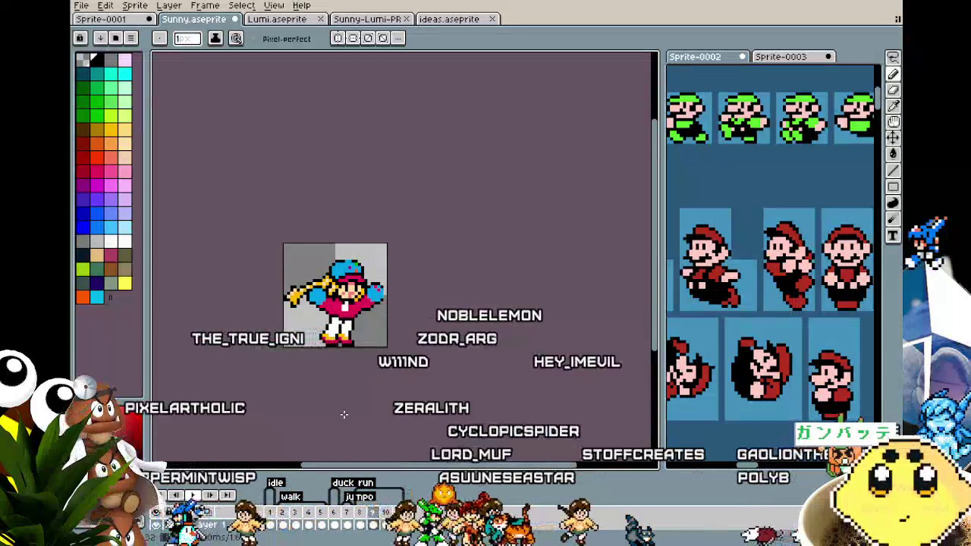
scroll(344, 414, up, 1)
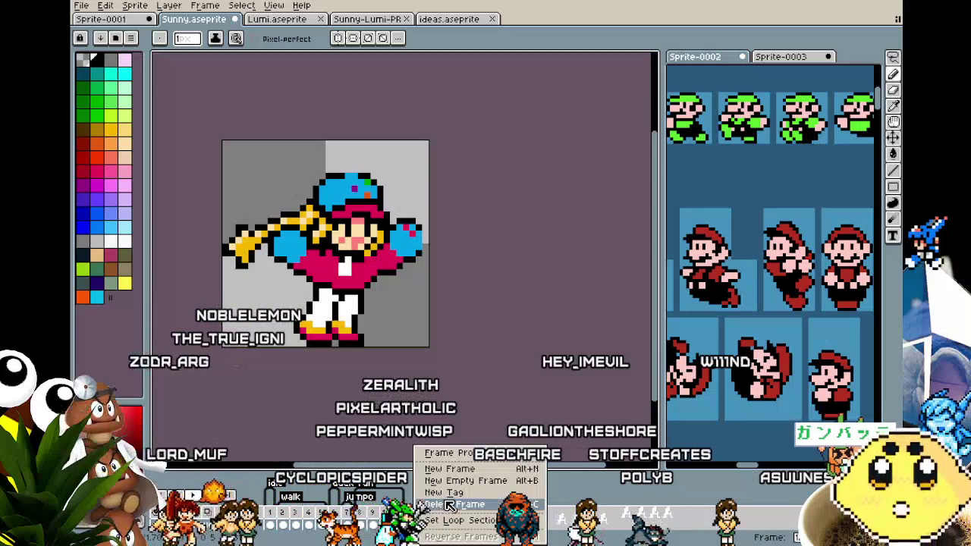
- Add a new tag named 'Run & Jump' on frame 12
click(453, 493)
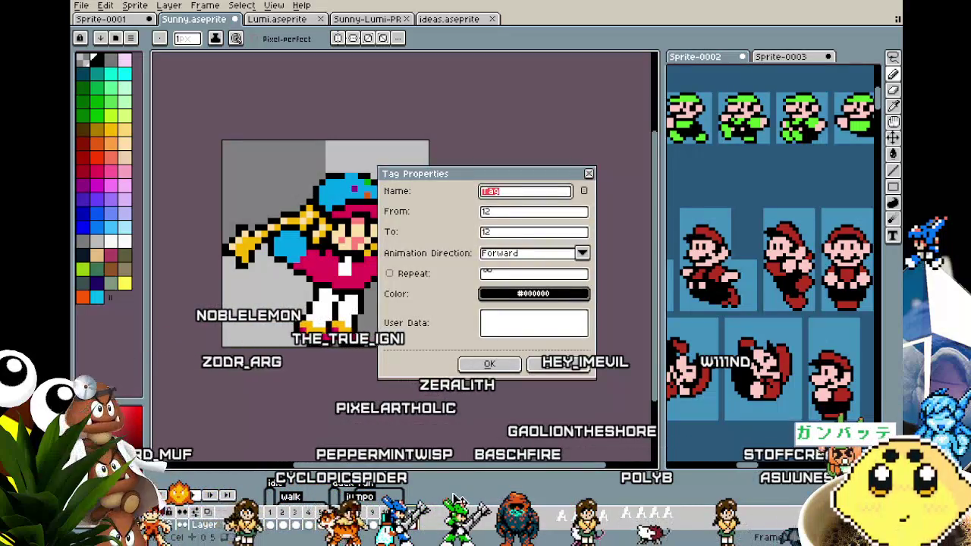
text(un & Ju)
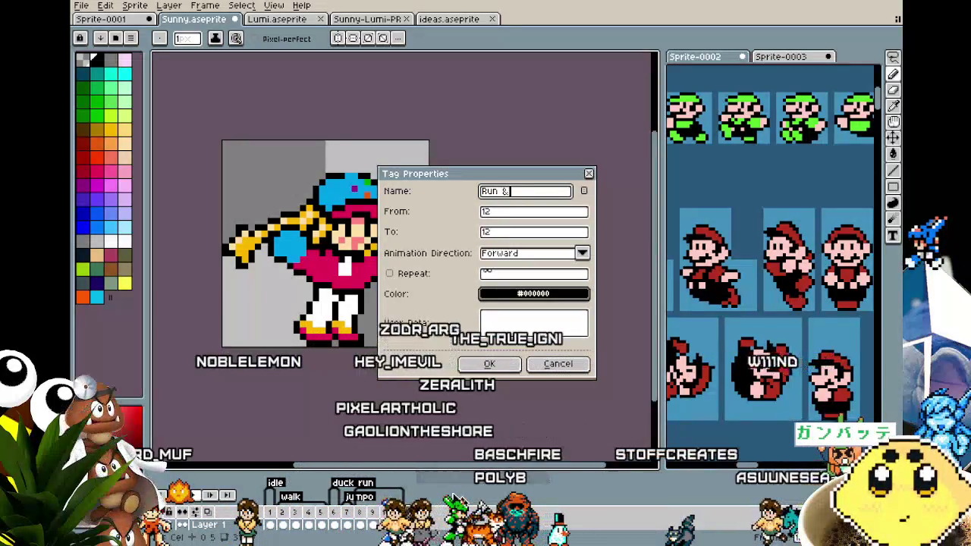
text(mp)
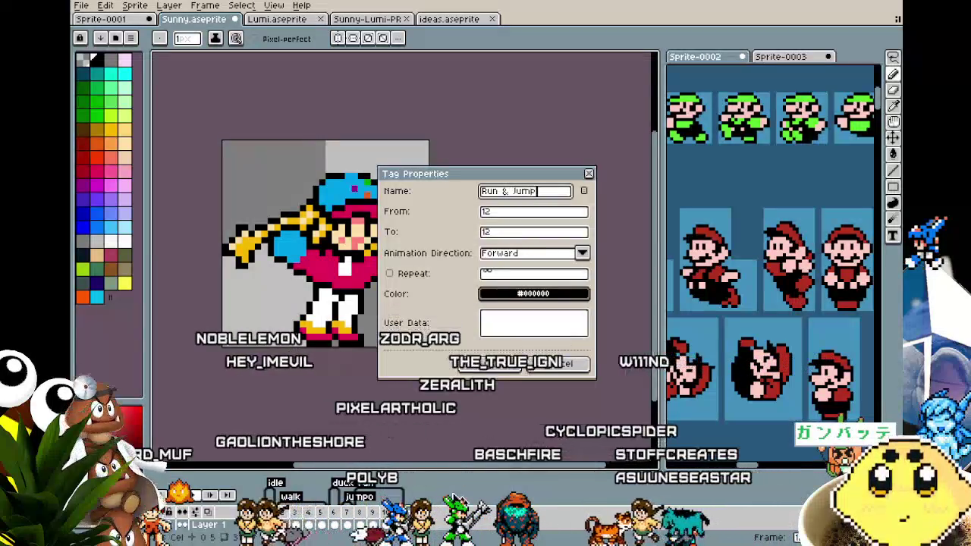
key(Return)
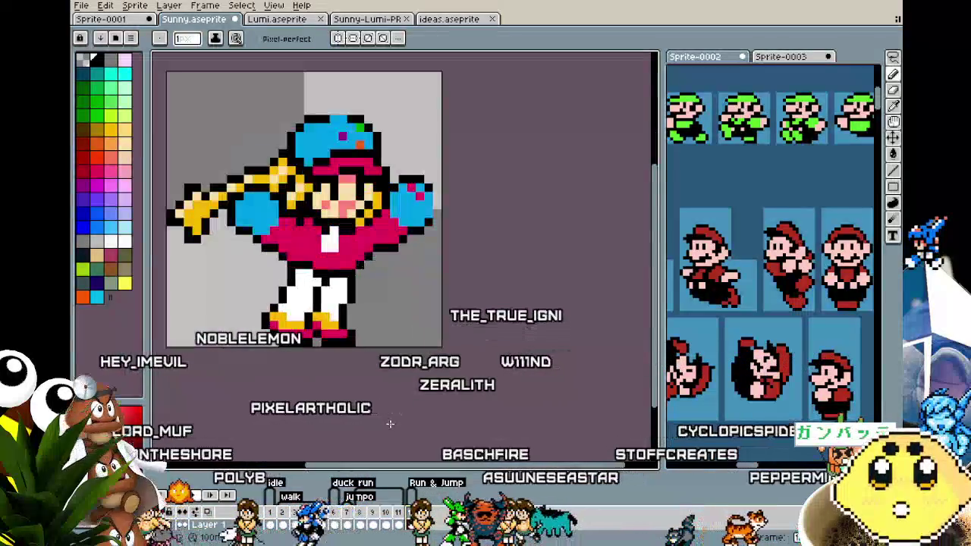
scroll(384, 363, up, 1)
- Select the whole sprite and raise it two pixels
key(m)
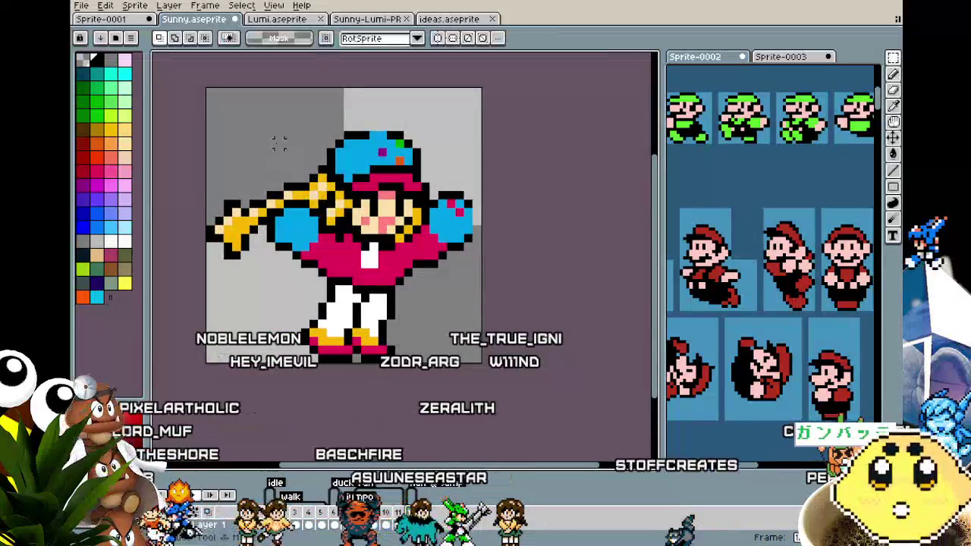
key(ctrl+a)
key(Up)
key(Up)
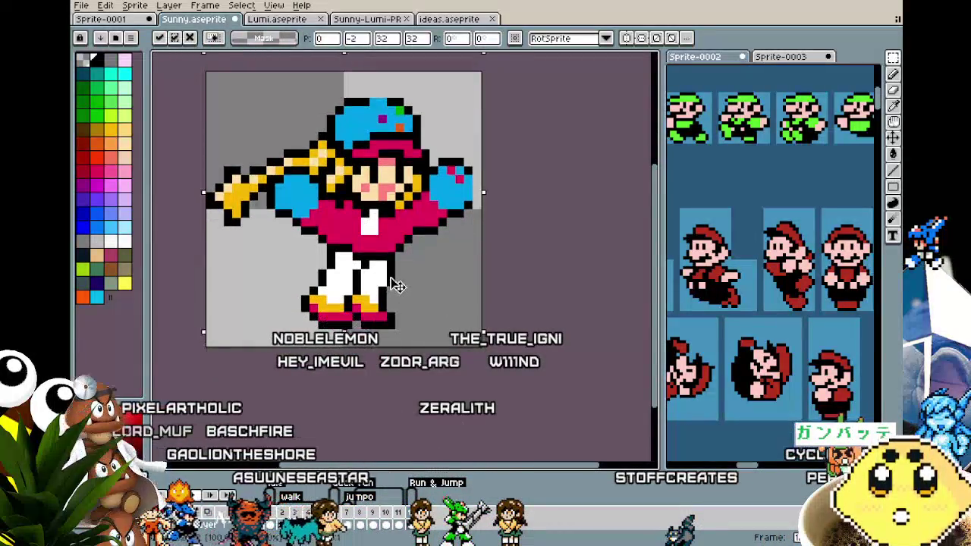
key(Up)
key(ctrl+d)
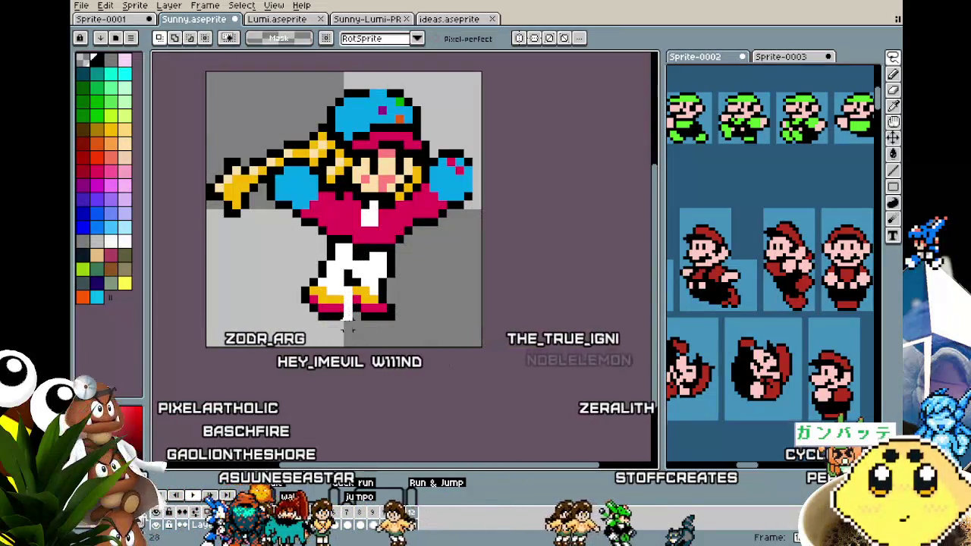
- Select the girl's legs and rotate them into a slanted stride
drag(277, 237, 363, 318)
mouse_move(364, 254)
mouse_down()
mouse_move(361, 247)
mouse_move(323, 292)
mouse_move(334, 282)
mouse_up()
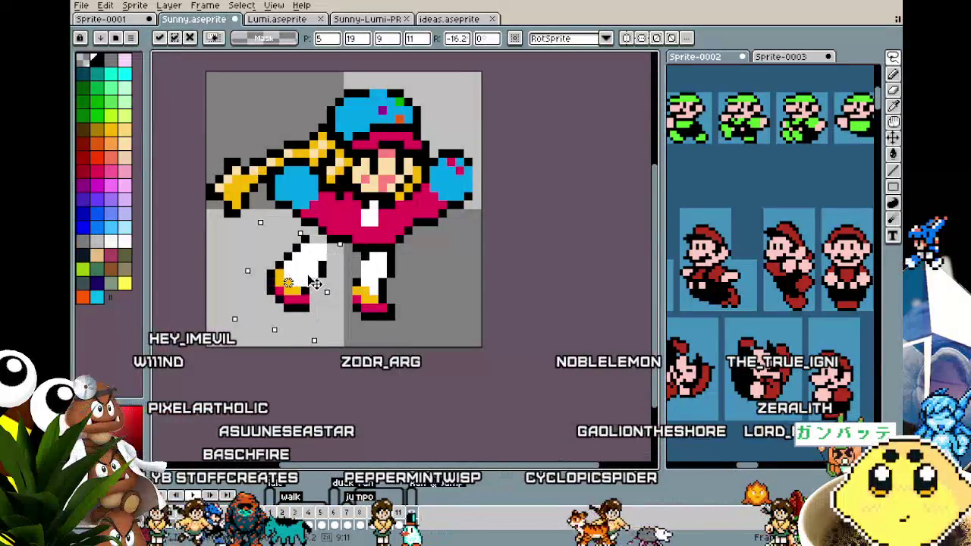
key(Return)
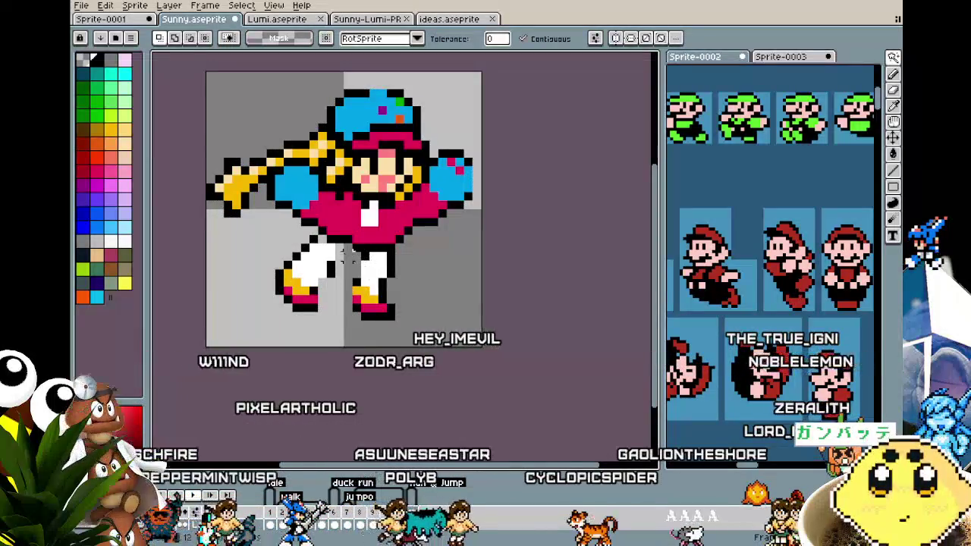
key(b)
- Shift the right leg slightly right and the left leg about 33 px right
key(m)
drag(346, 244, 411, 325)
mouse_move(356, 277)
mouse_down()
mouse_move(395, 281)
mouse_move(359, 271)
mouse_up()
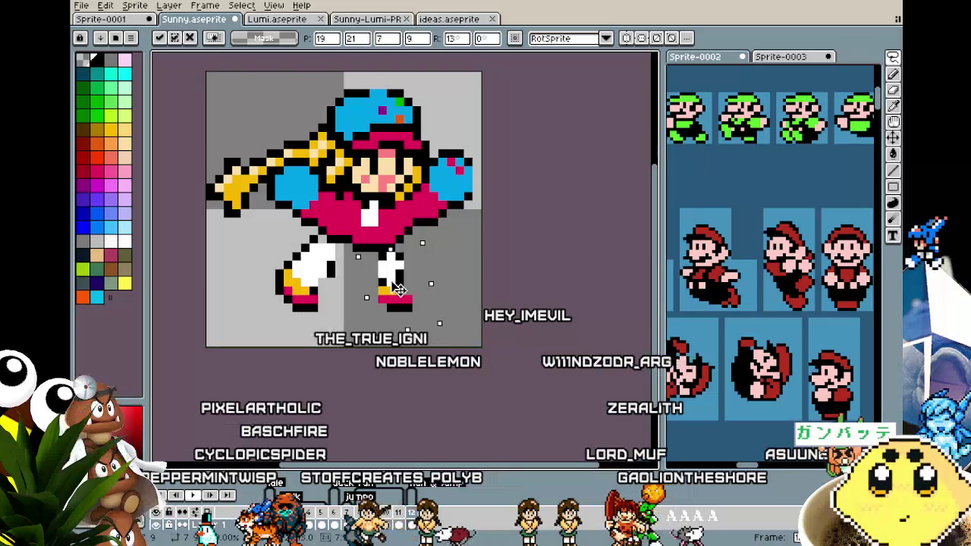
click(337, 258)
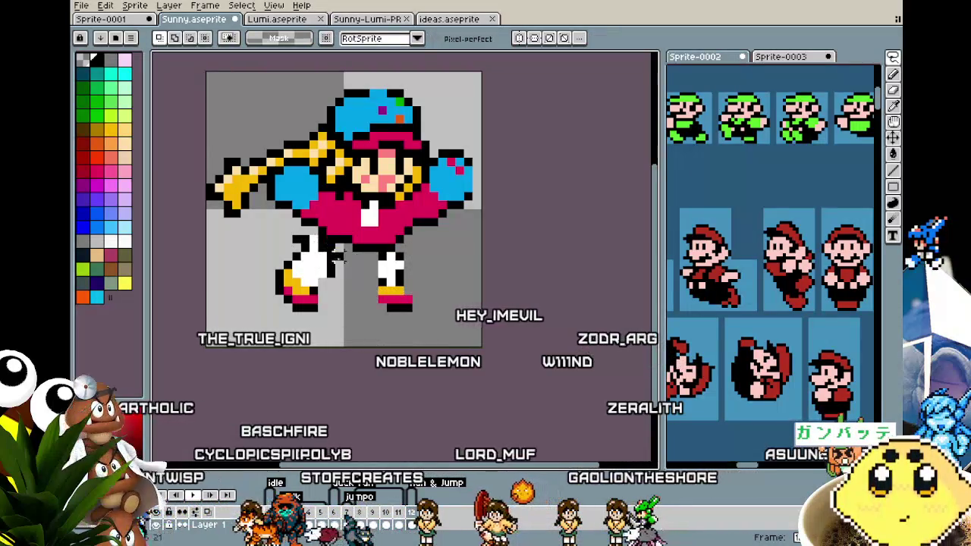
drag(281, 241, 372, 359)
drag(314, 279, 339, 279)
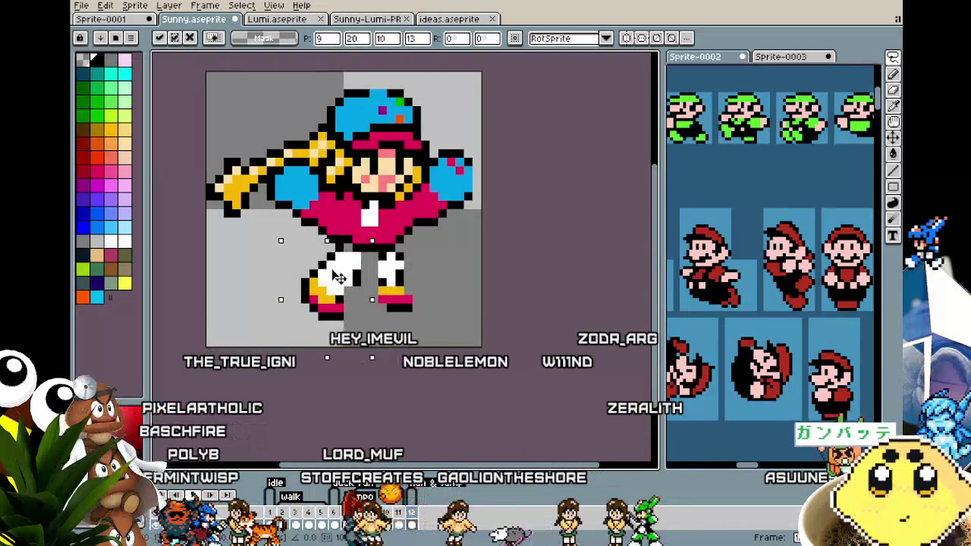
key(Return)
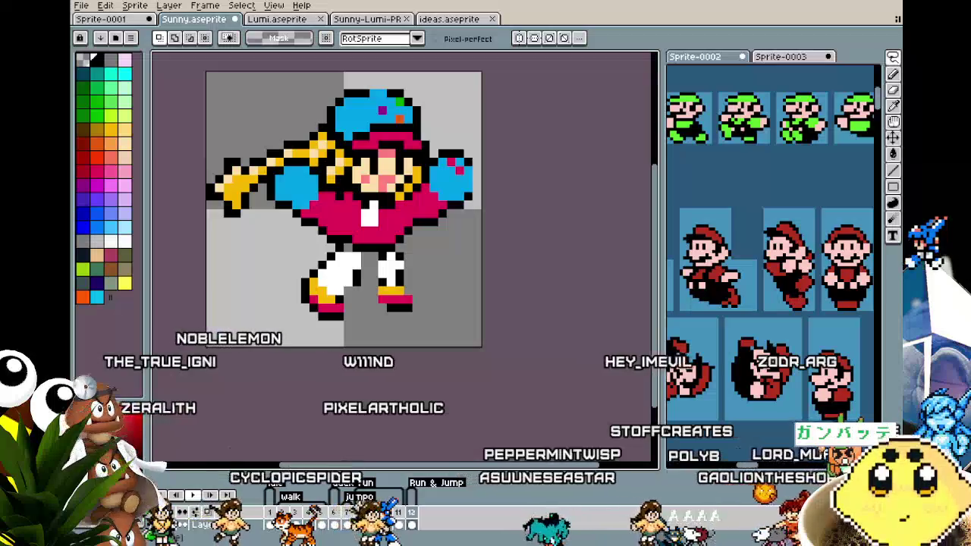
- Paint yellow onto the right shoe, undoing the oversized block
scroll(406, 132, up, 1)
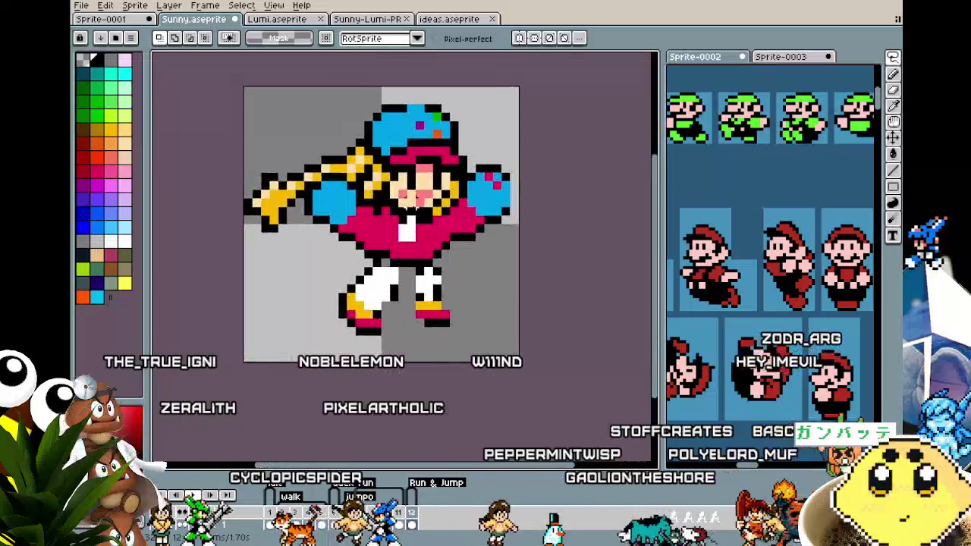
scroll(406, 133, up, 1)
scroll(406, 132, up, 1)
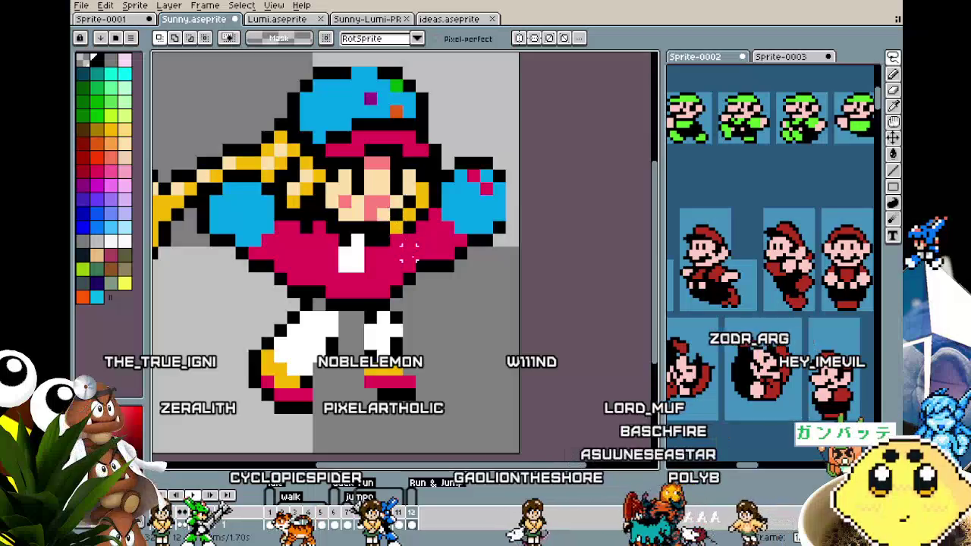
scroll(410, 250, down, 1)
key(i)
scroll(374, 323, up, 1)
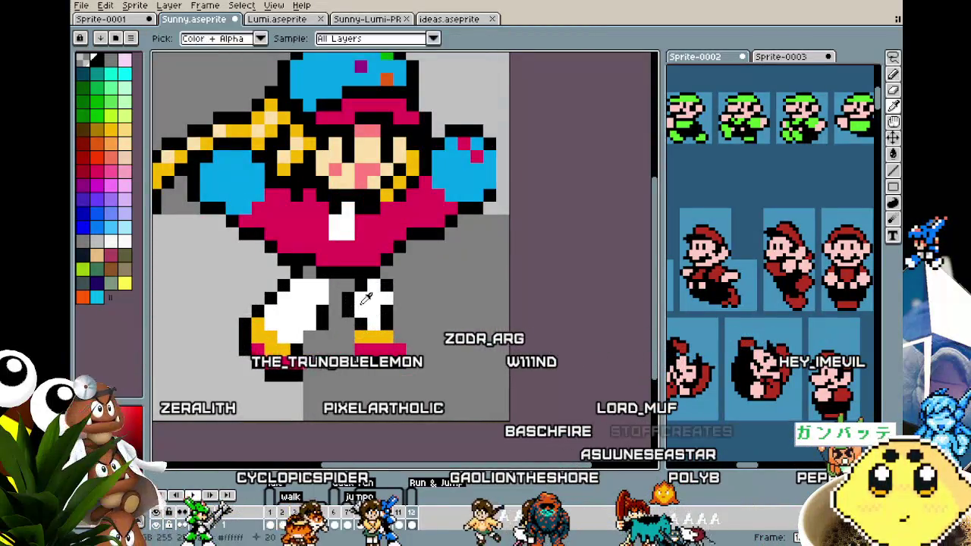
key(b)
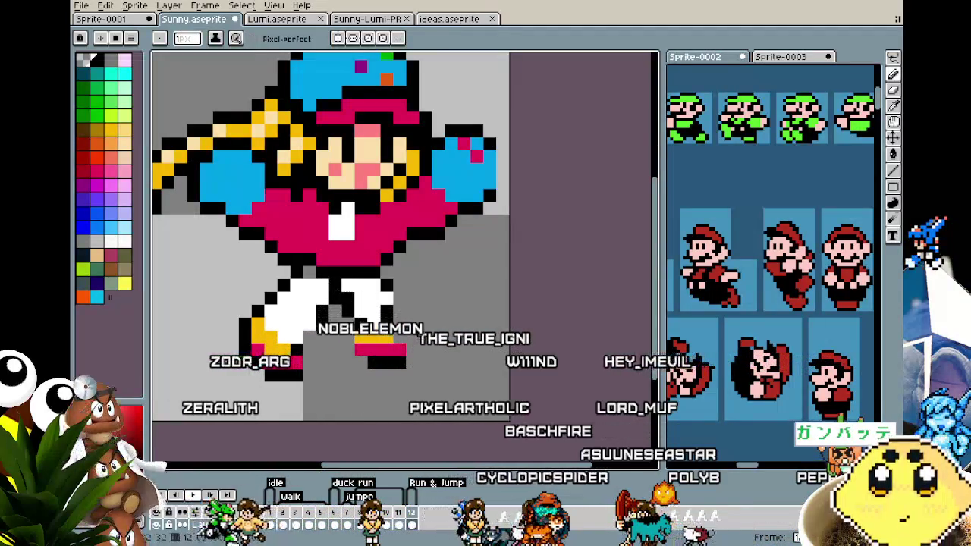
key(i)
key(b)
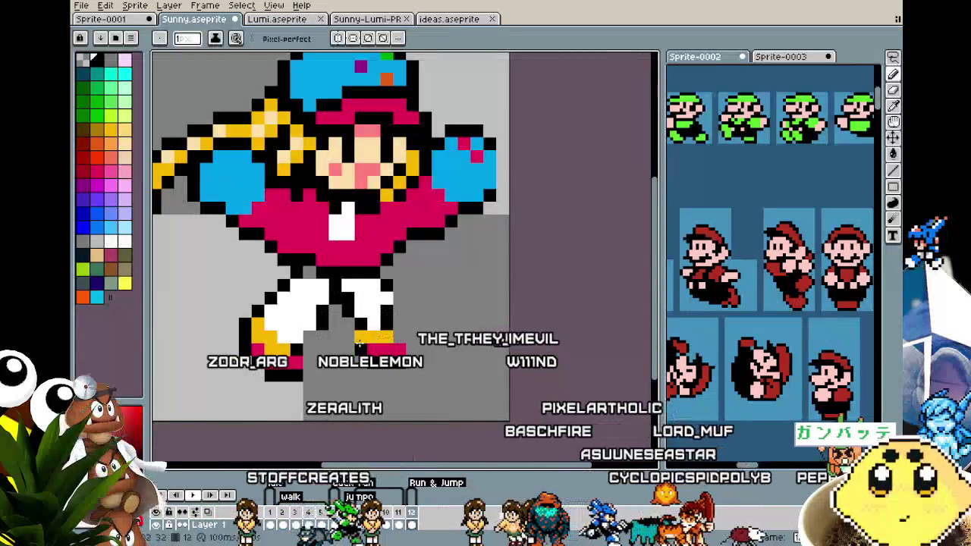
drag(372, 334, 395, 349)
key(ctrl+z)
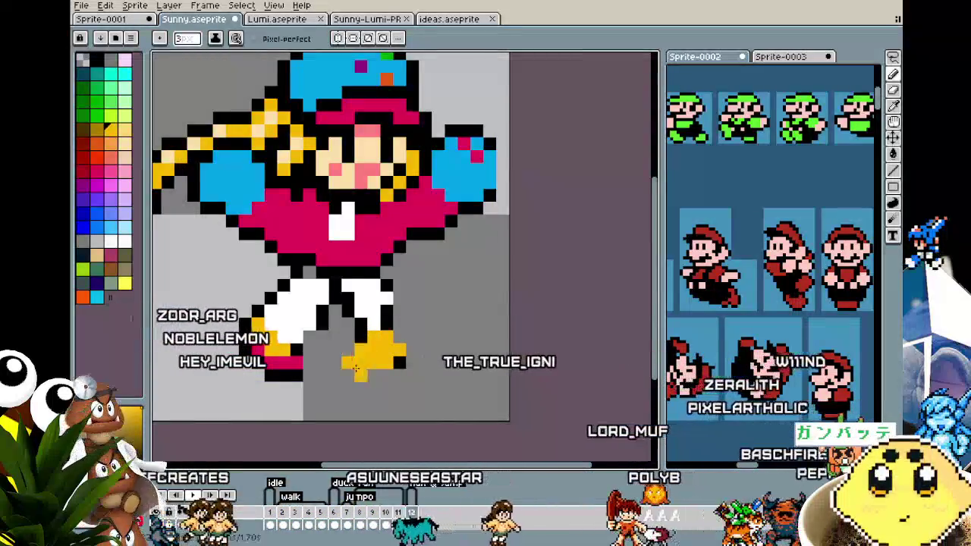
- Outline the right yellow foot in black and add a pink pixel beside it
key(i)
click(305, 365)
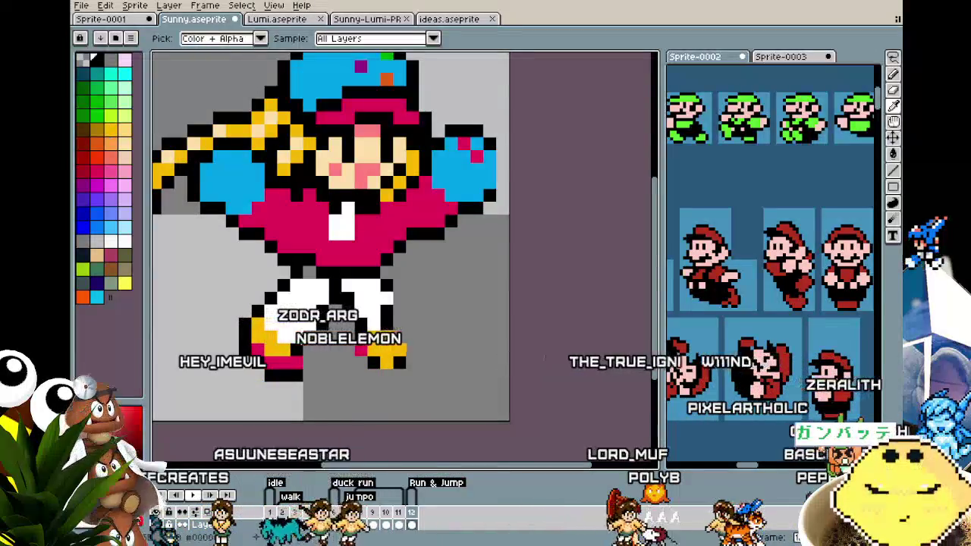
key(b)
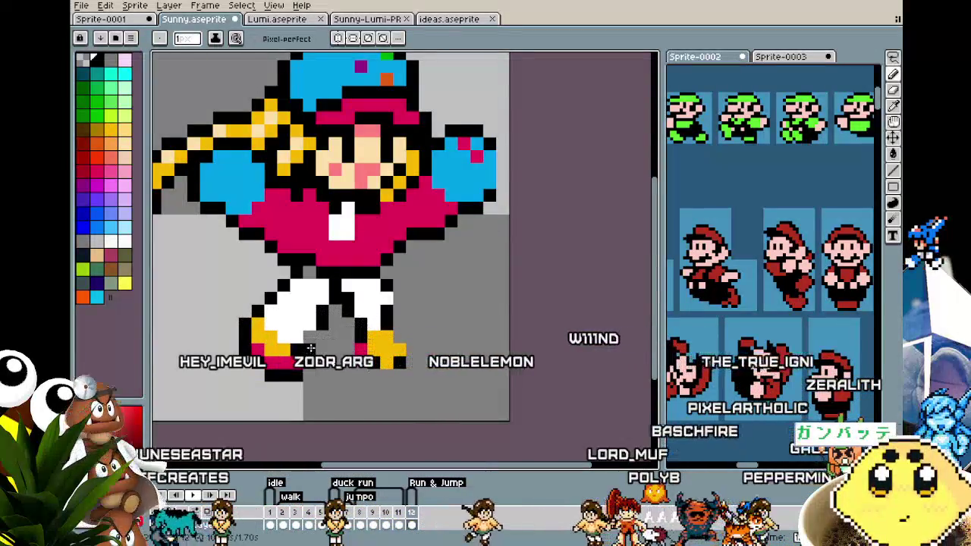
scroll(309, 336, down, 3)
scroll(309, 336, up, 2)
scroll(310, 337, up, 2)
key(i)
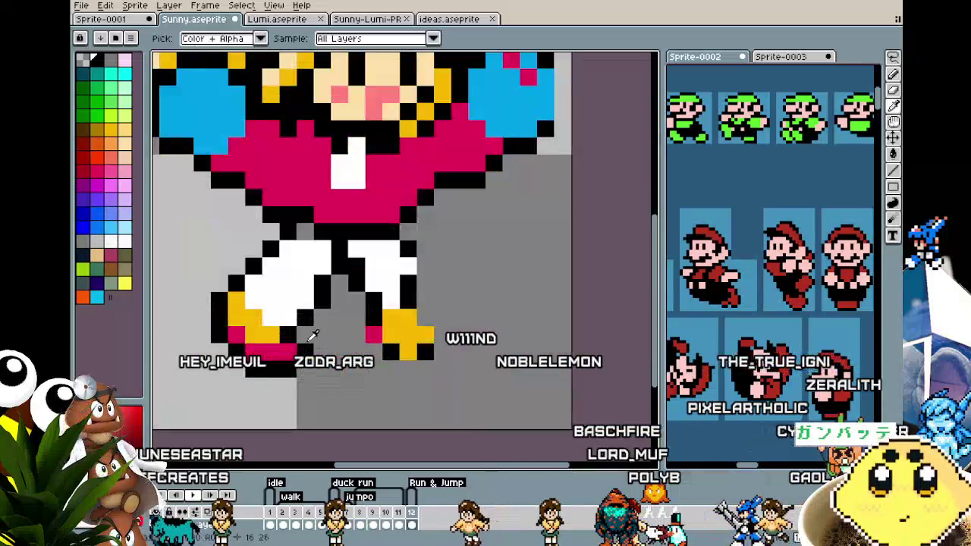
scroll(291, 374, down, 3)
scroll(281, 387, down, 1)
scroll(260, 412, up, 5)
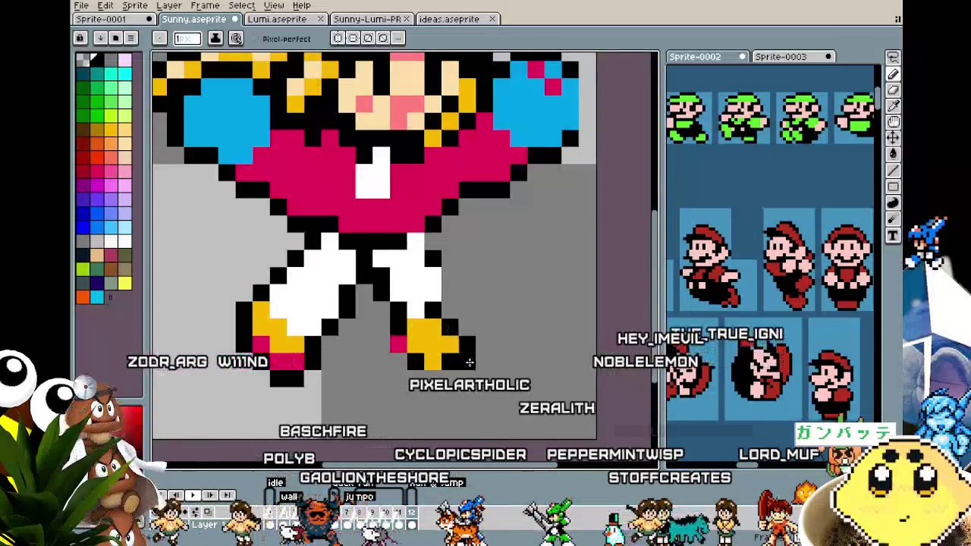
drag(467, 341, 416, 361)
click(397, 343)
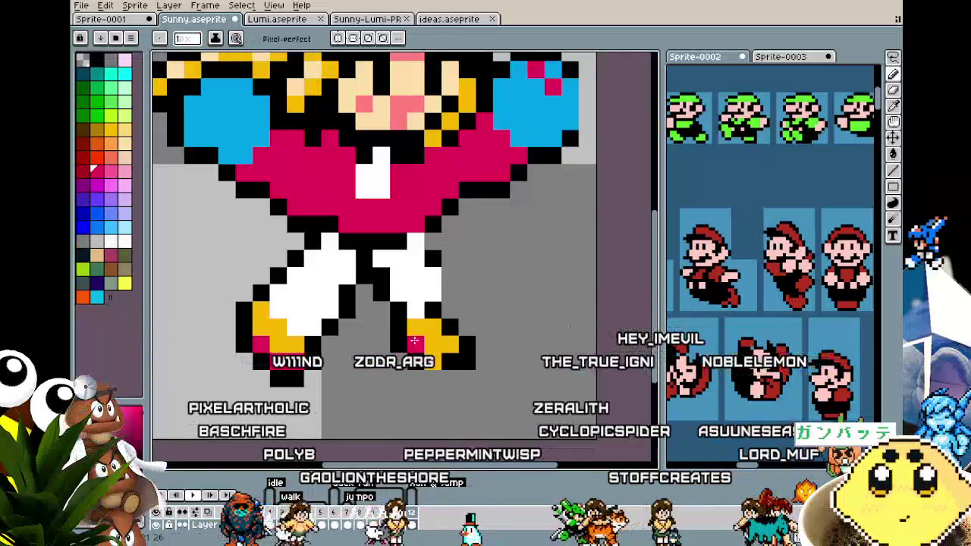
- Replace a stray black pixel with the background grey
scroll(436, 357, down, 3)
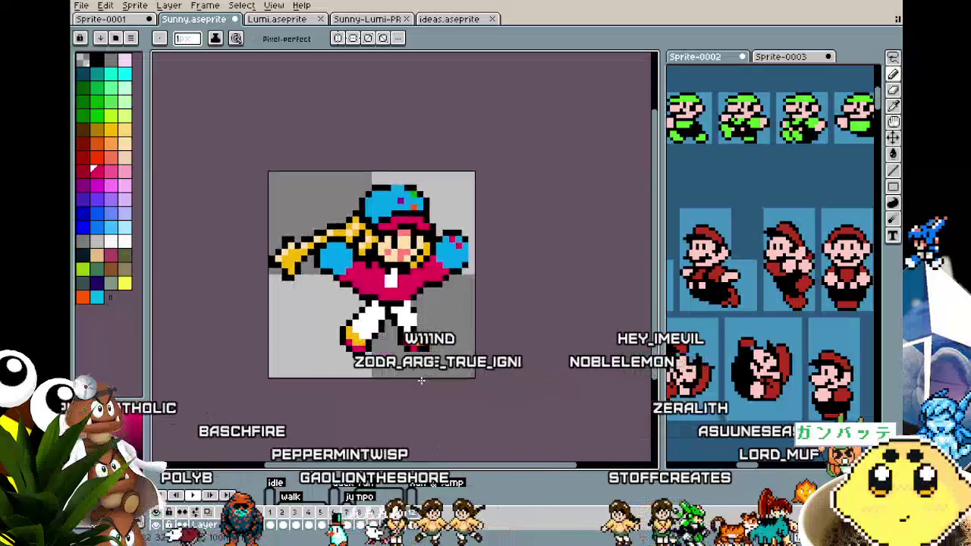
scroll(368, 346, up, 3)
scroll(368, 346, down, 1)
scroll(356, 334, down, 1)
scroll(334, 319, down, 1)
key(i)
key(b)
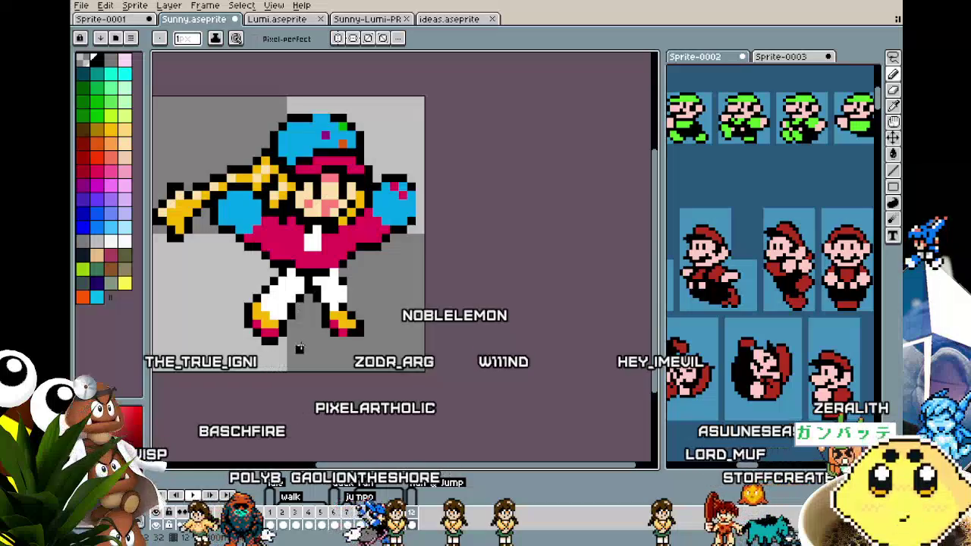
scroll(319, 324, up, 2)
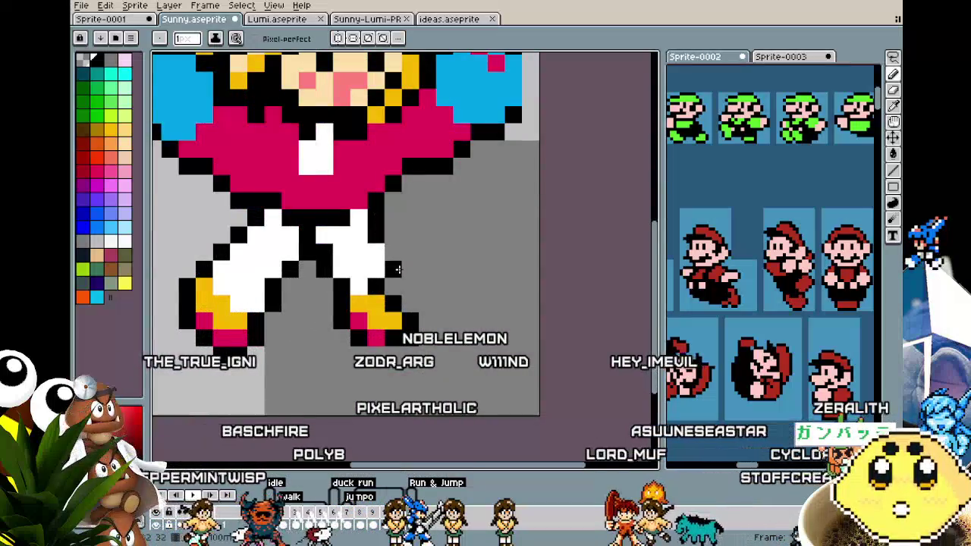
click(410, 254)
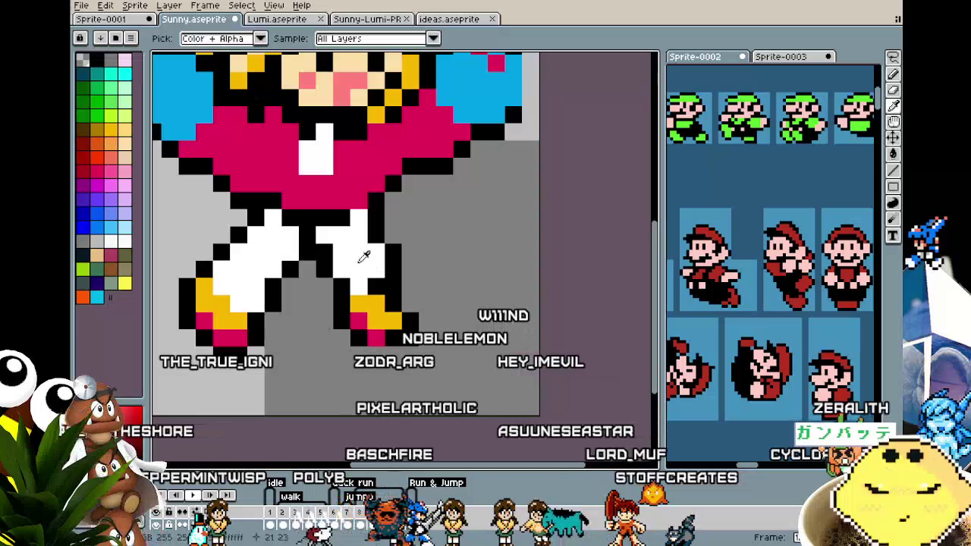
- Add a pink sole row under the right foot, then sample black from the sprite
scroll(360, 352, down, 5)
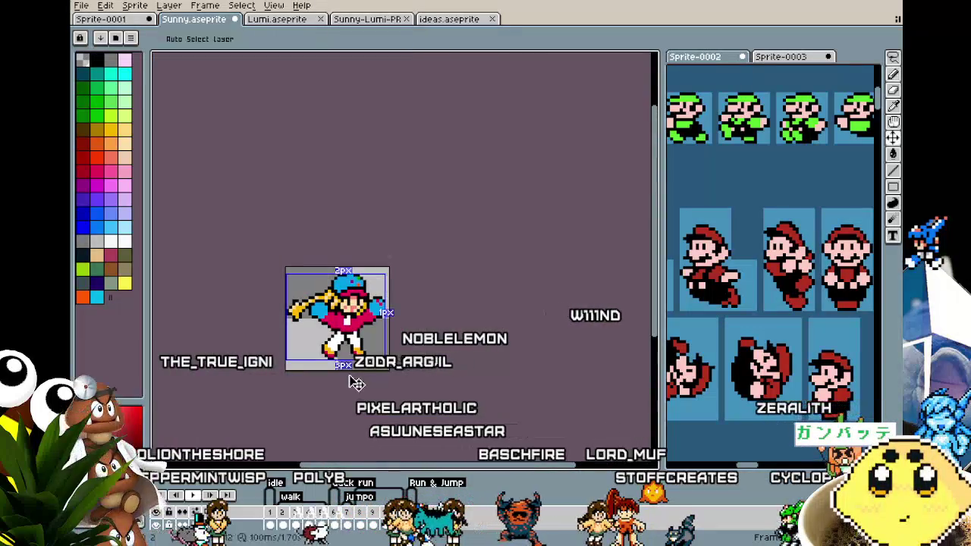
scroll(349, 375, up, 4)
scroll(362, 349, up, 2)
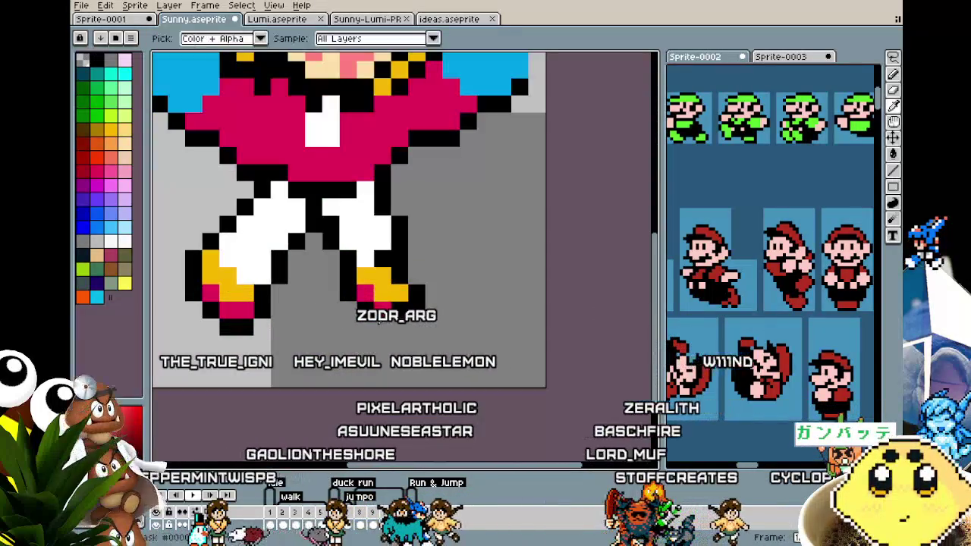
drag(403, 310, 393, 331)
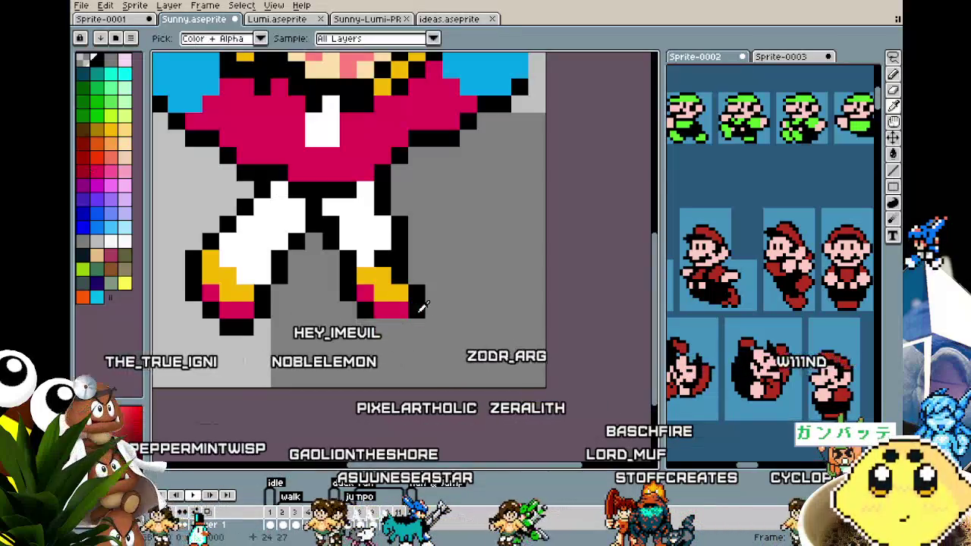
scroll(380, 332, down, 4)
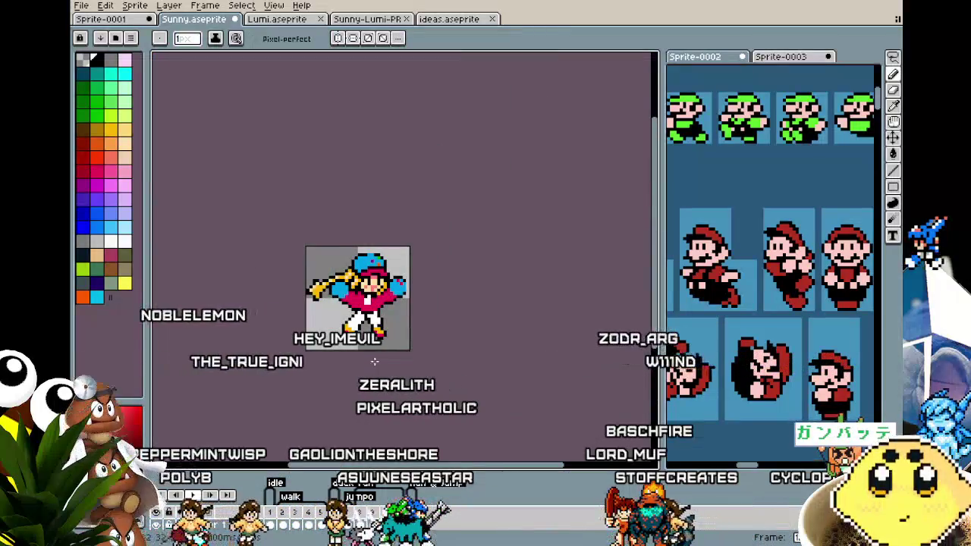
scroll(374, 362, up, 3)
key(alt)
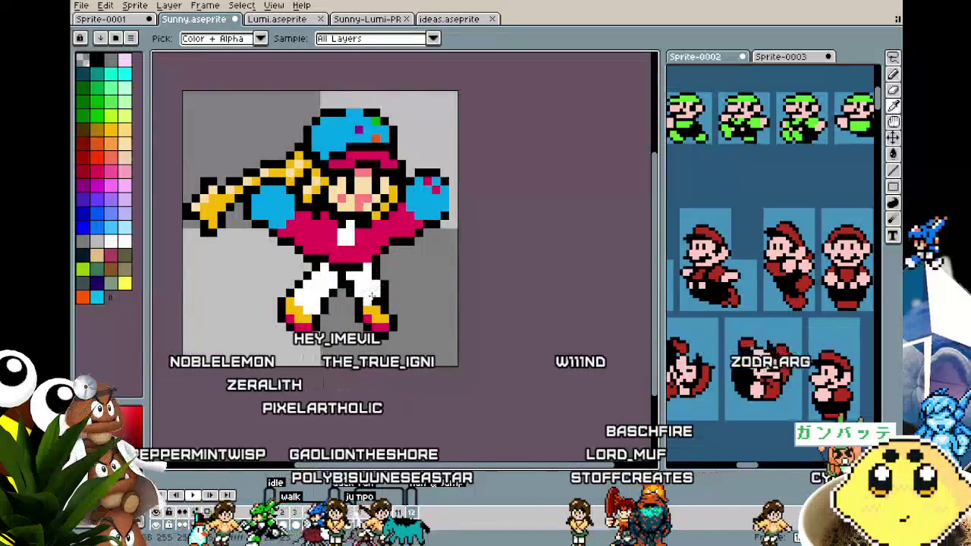
alt+click(353, 298)
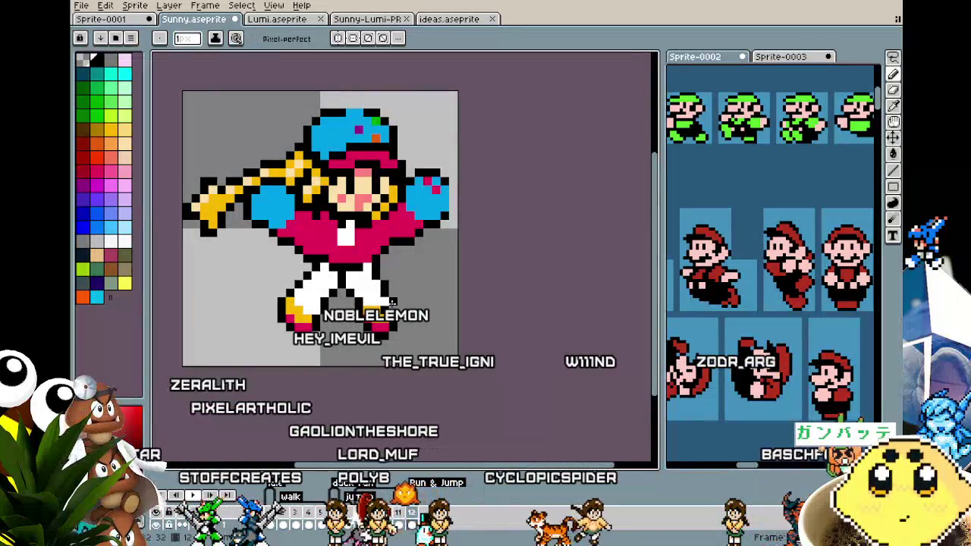
key(b)
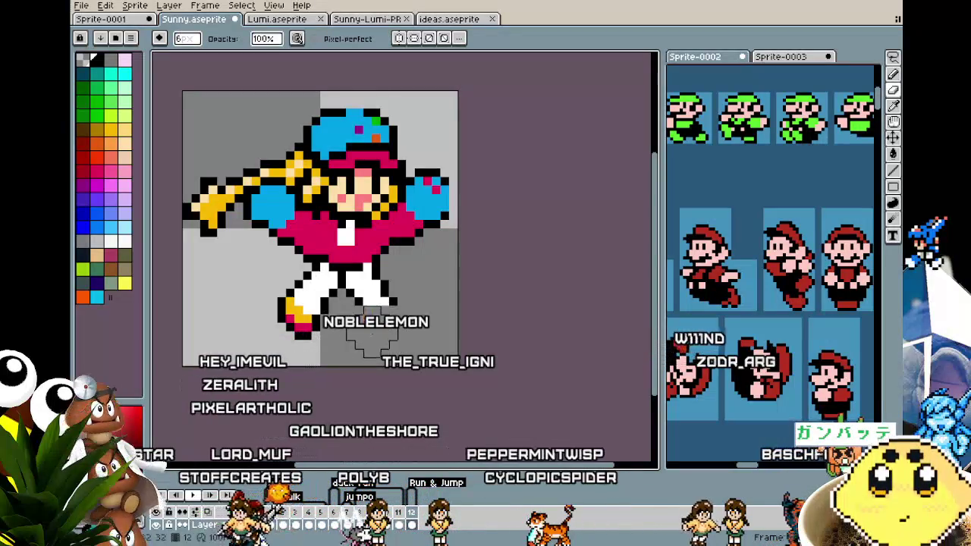
scroll(371, 323, up, 2)
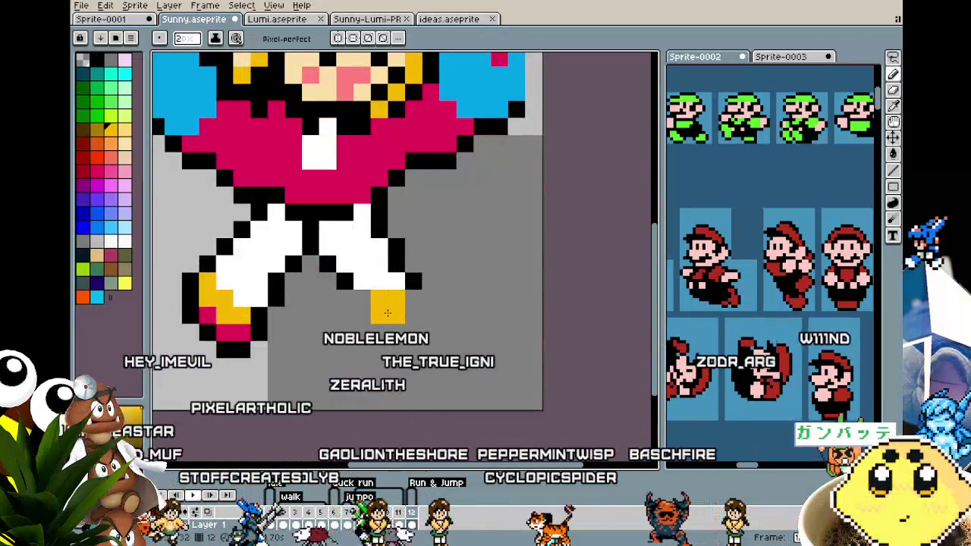
drag(402, 322, 416, 325)
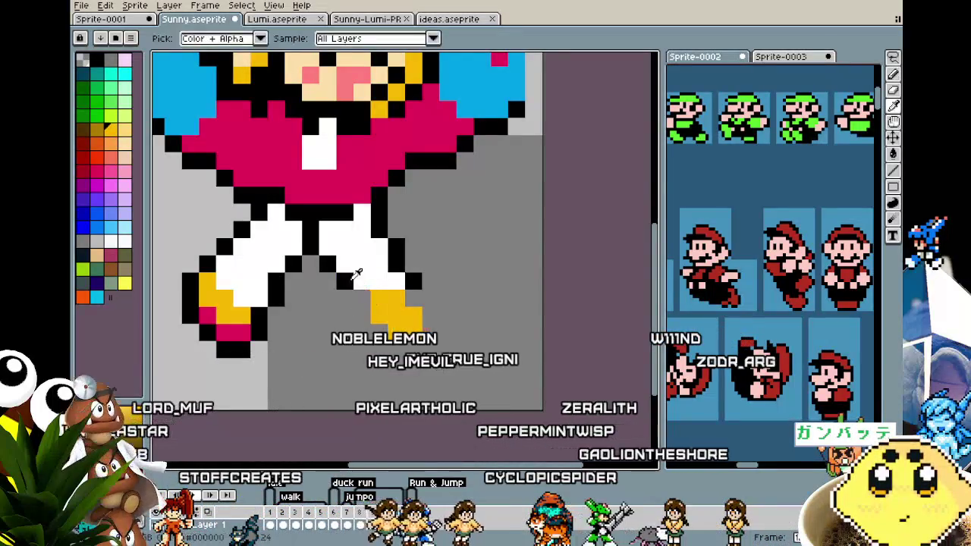
drag(363, 298, 386, 337)
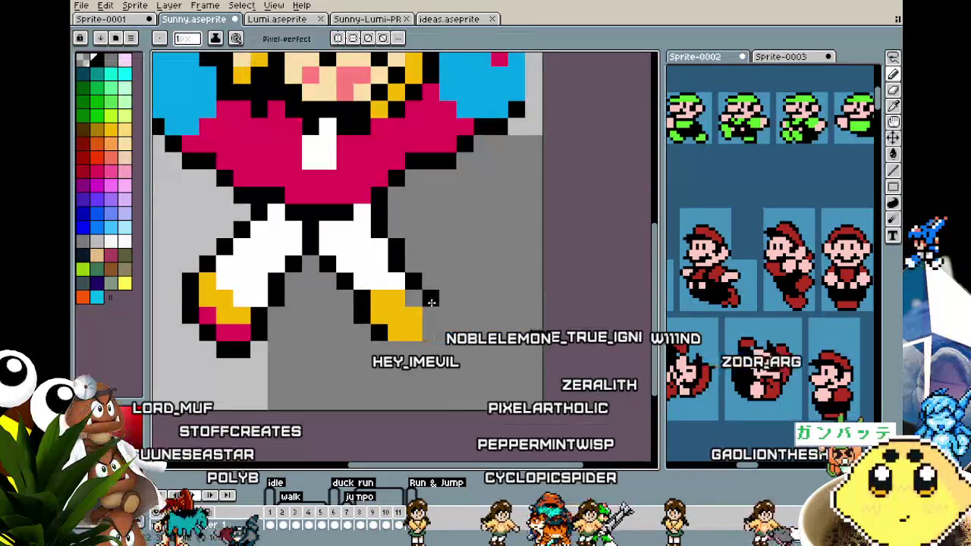
scroll(435, 332, down, 5)
scroll(428, 334, down, 2)
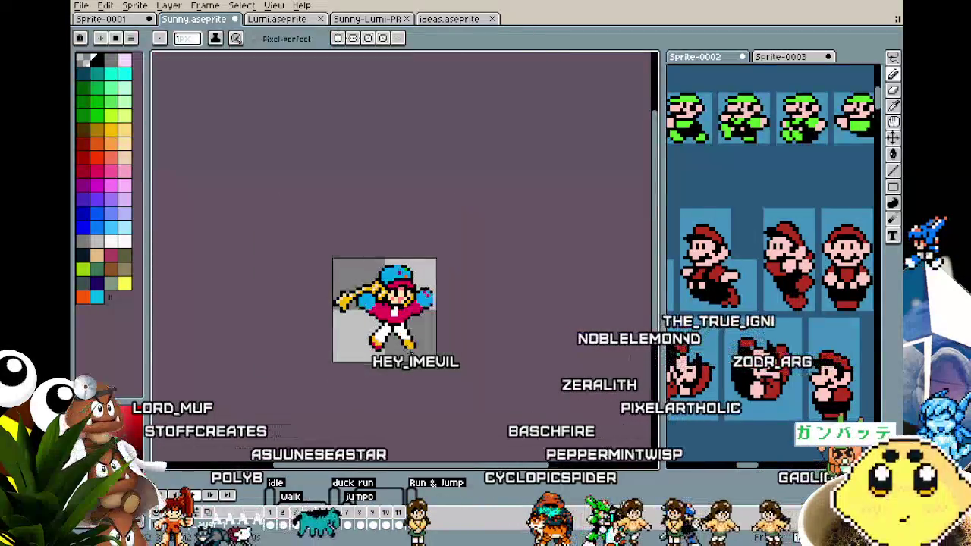
scroll(417, 334, up, 2)
scroll(410, 335, up, 1)
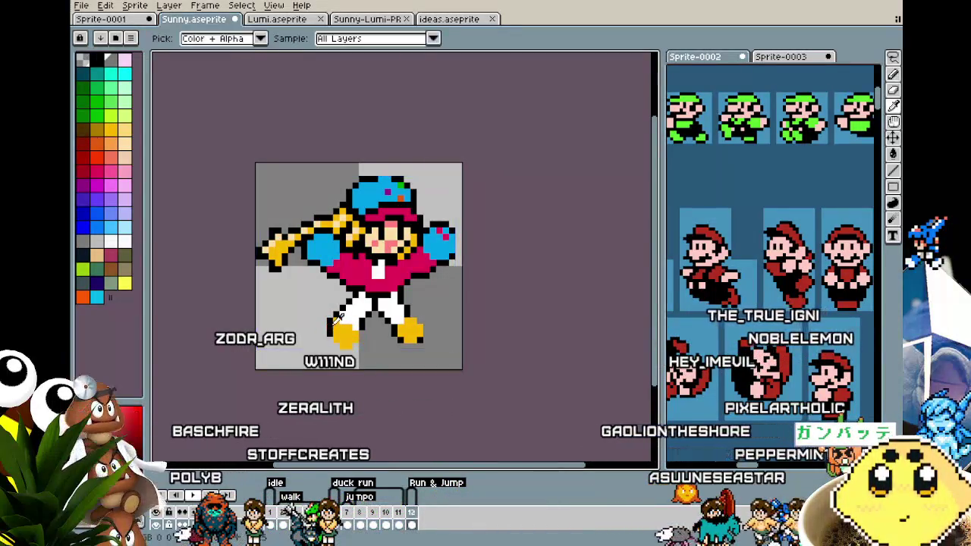
- Zoom in on the left boot and sample the golden yellow from the hair
scroll(338, 318, up, 3)
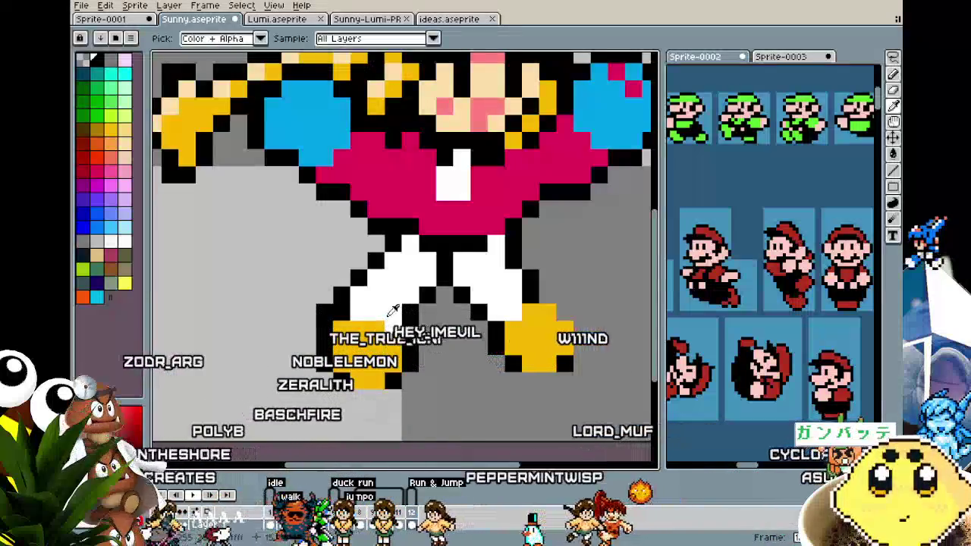
scroll(437, 263, down, 2)
scroll(410, 288, down, 1)
scroll(395, 304, up, 1)
scroll(390, 310, up, 1)
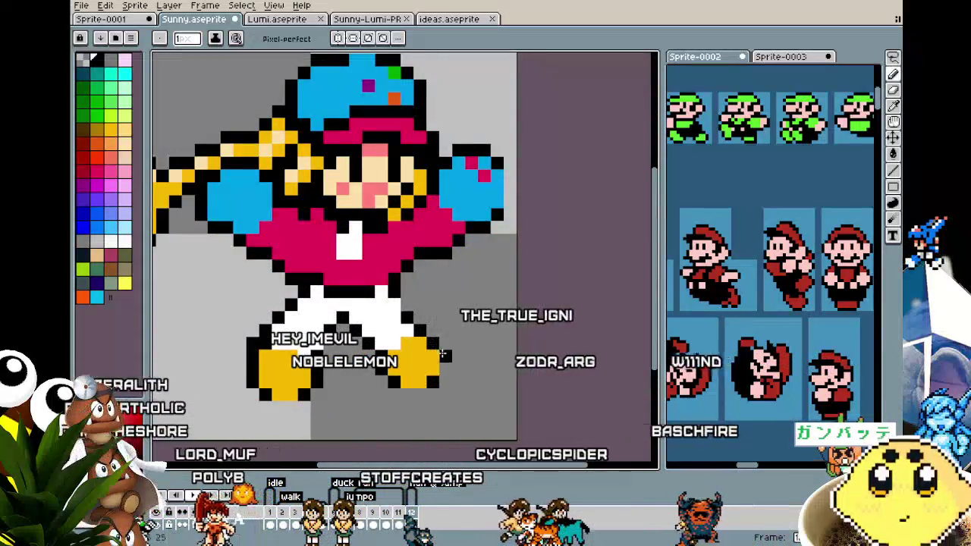
scroll(419, 395, down, 2)
scroll(379, 393, up, 2)
scroll(353, 393, up, 1)
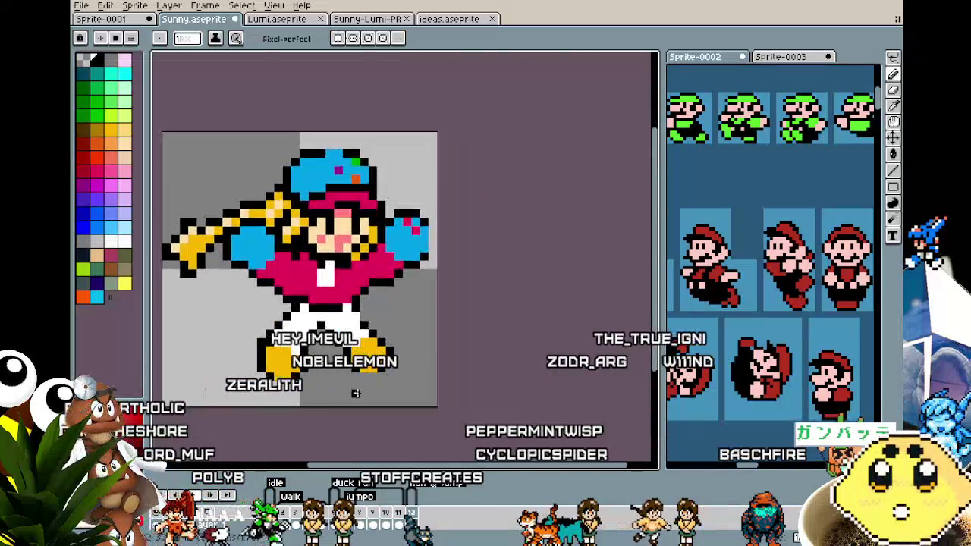
scroll(353, 392, up, 2)
scroll(304, 331, down, 1)
scroll(304, 332, up, 1)
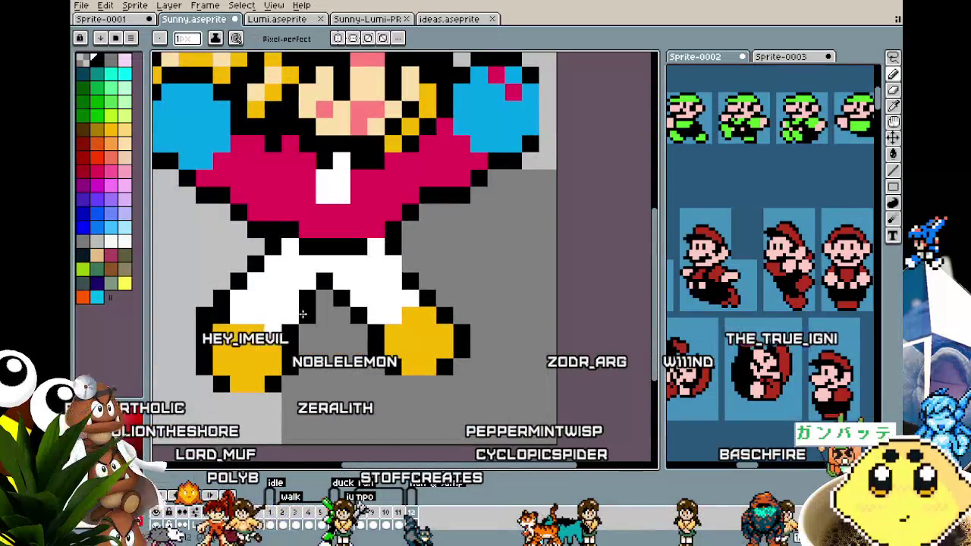
scroll(302, 313, down, 3)
scroll(289, 349, up, 2)
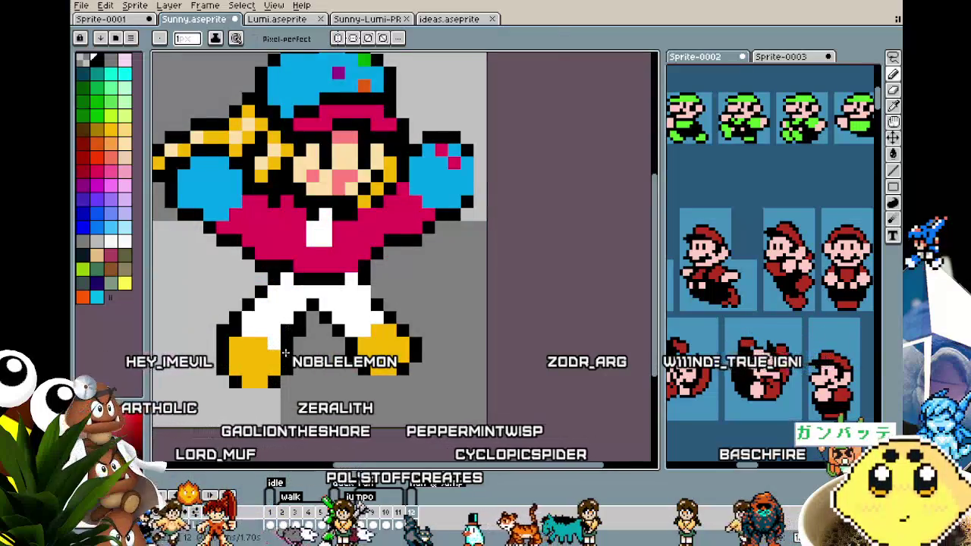
key(alt)
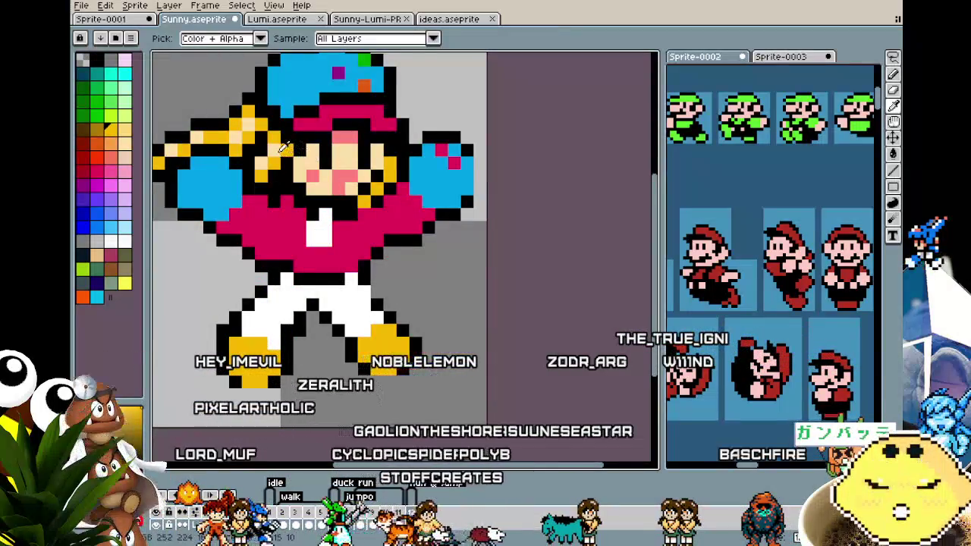
alt+click(284, 148)
- Paint pink pixels along the bottom of the left boot
scroll(262, 390, left, 2)
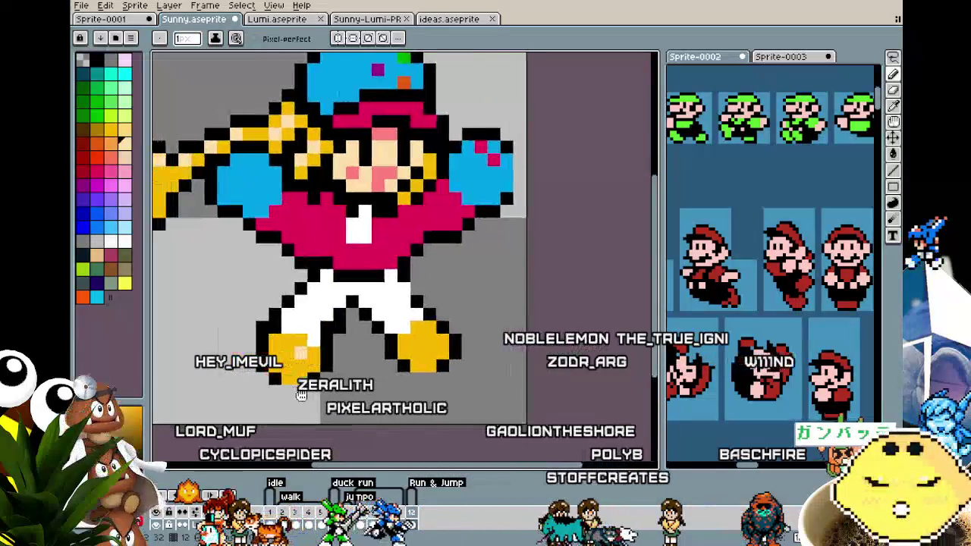
drag(275, 378, 299, 377)
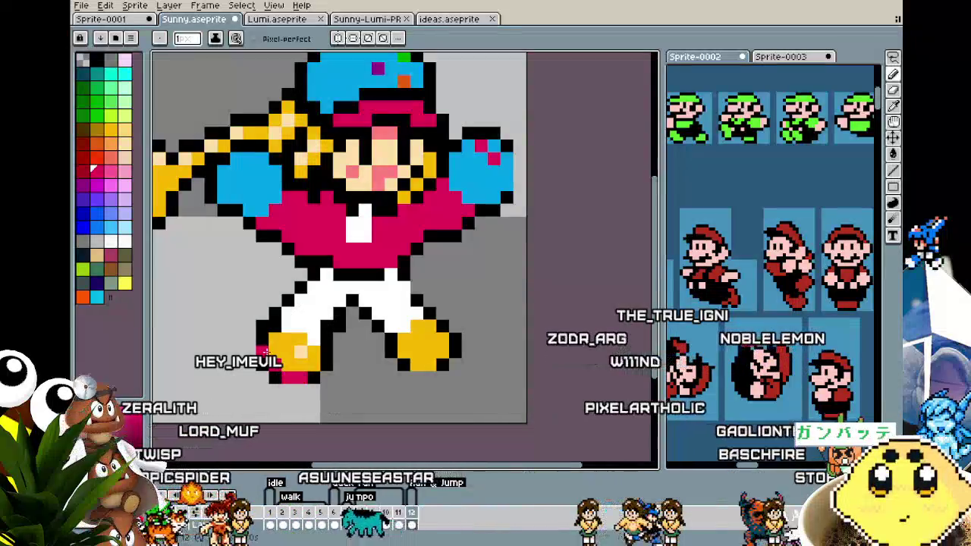
scroll(265, 351, down, 5)
scroll(264, 410, down, 1)
scroll(263, 426, up, 3)
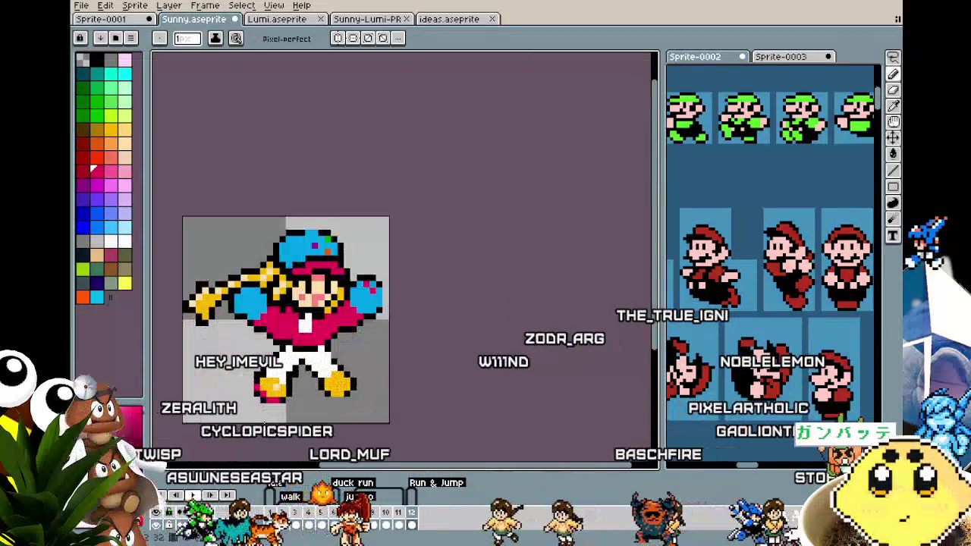
- Select the area around the left boot
key(m)
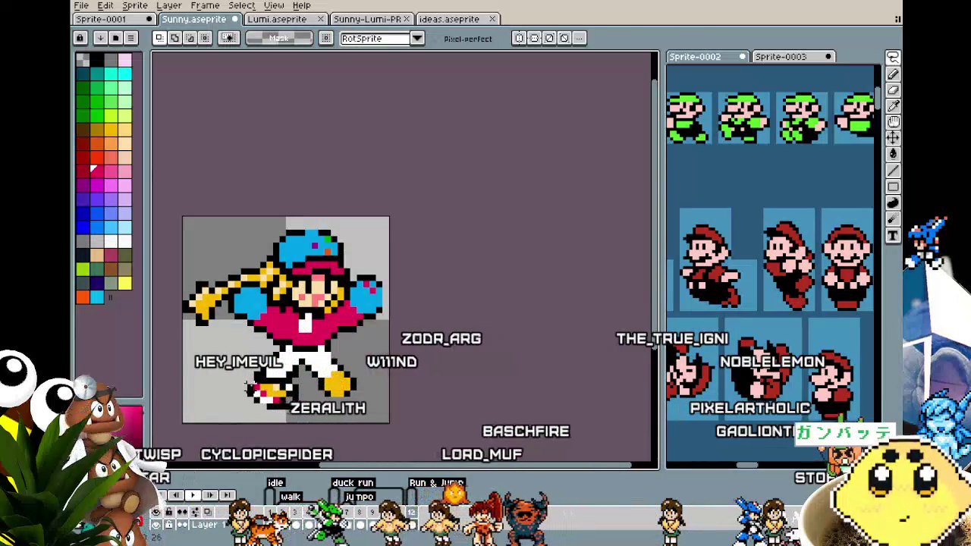
drag(237, 375, 295, 412)
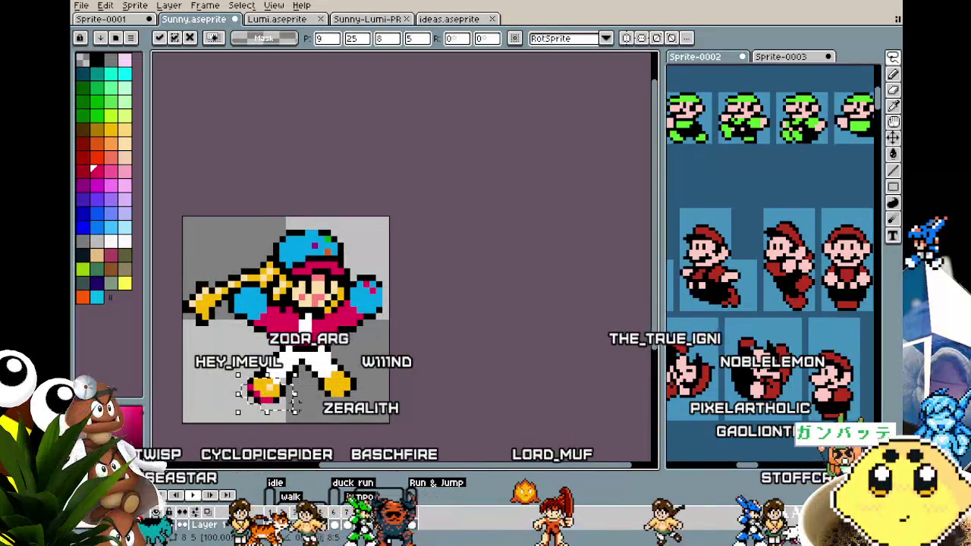
key(i)
scroll(256, 366, up, 3)
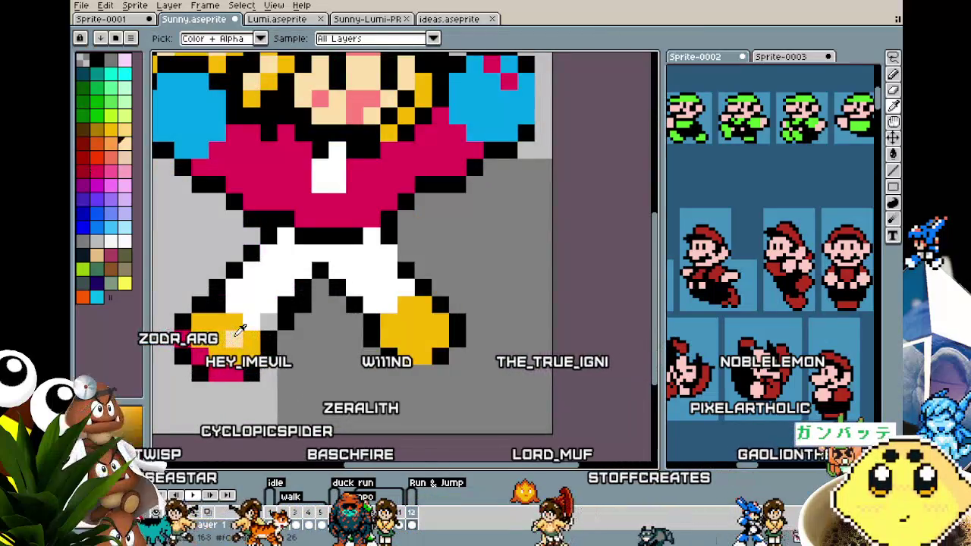
key(m)
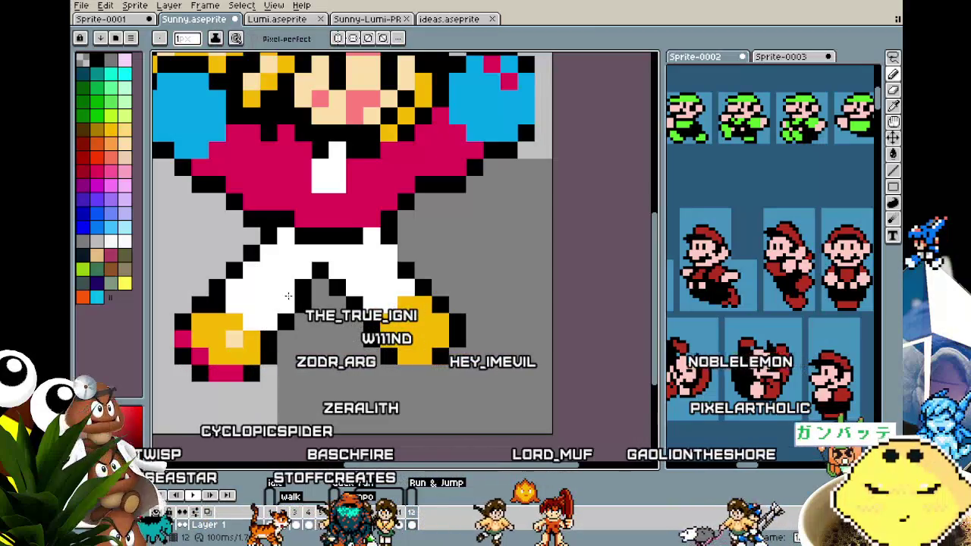
- Sample the boot colour and the skin colour from the face
key(i)
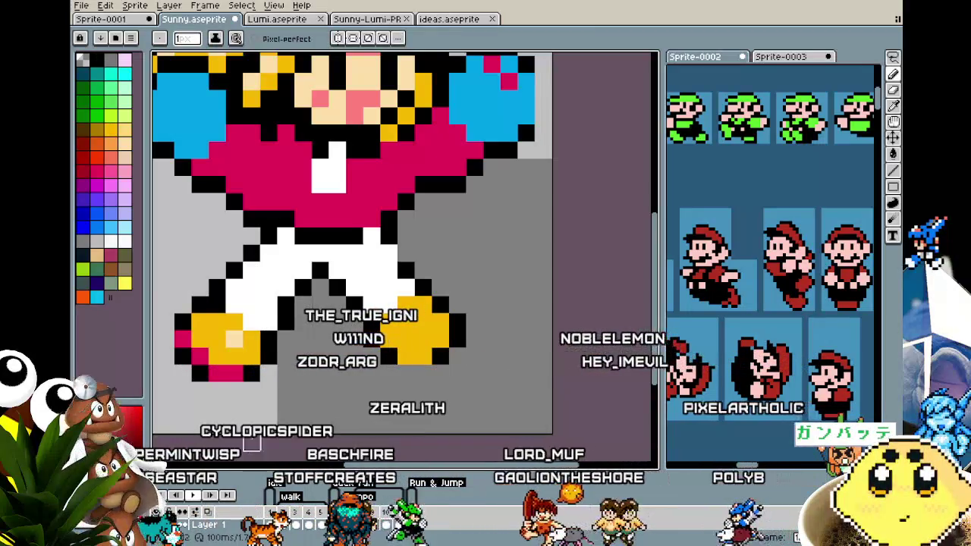
click(250, 328)
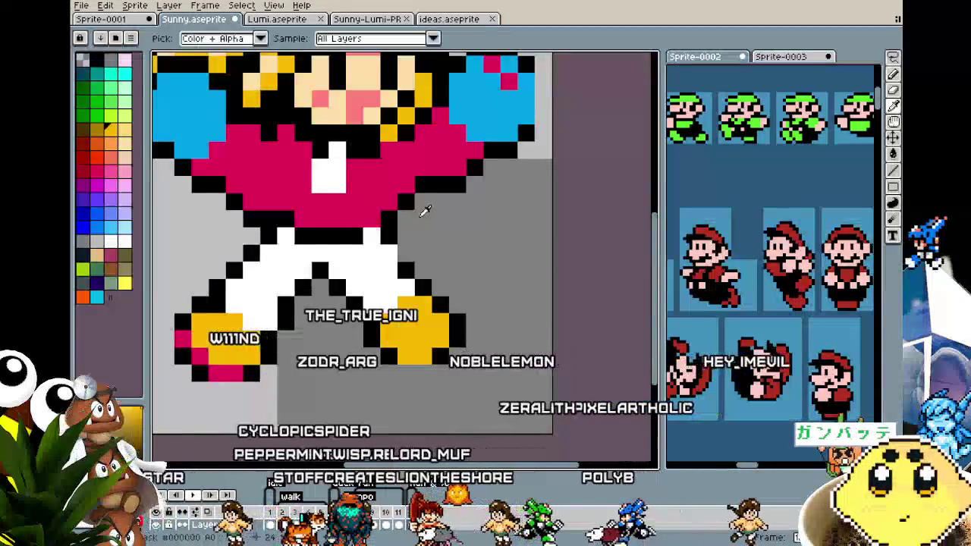
click(343, 101)
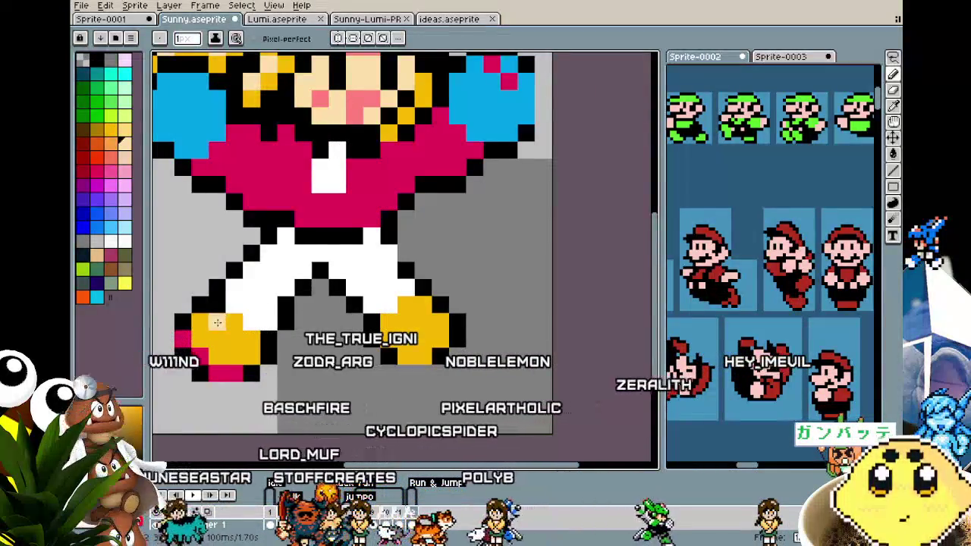
key(b)
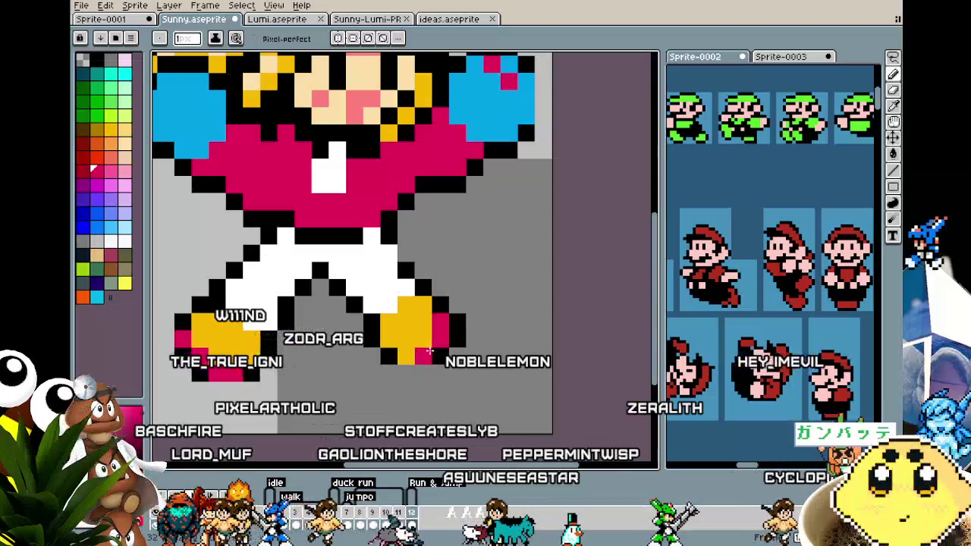
- Sample the boot yellow and zoom around both boots to compare them
key(i)
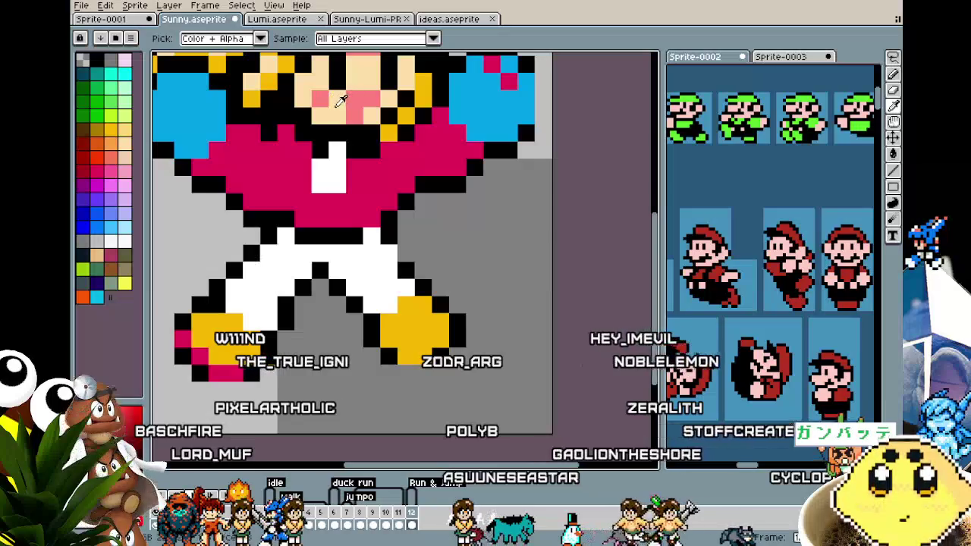
click(419, 325)
key(b)
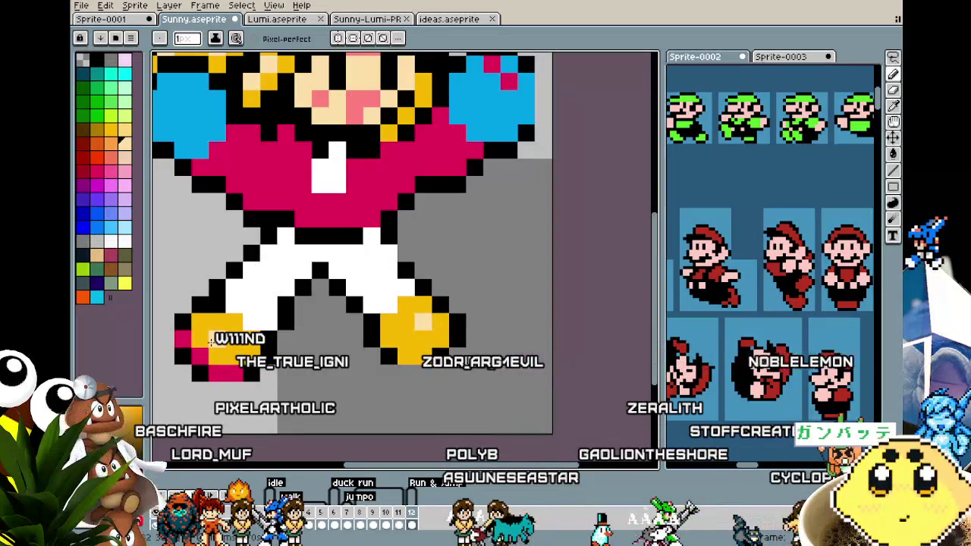
scroll(211, 341, down, 2)
scroll(210, 341, down, 2)
scroll(425, 245, up, 2)
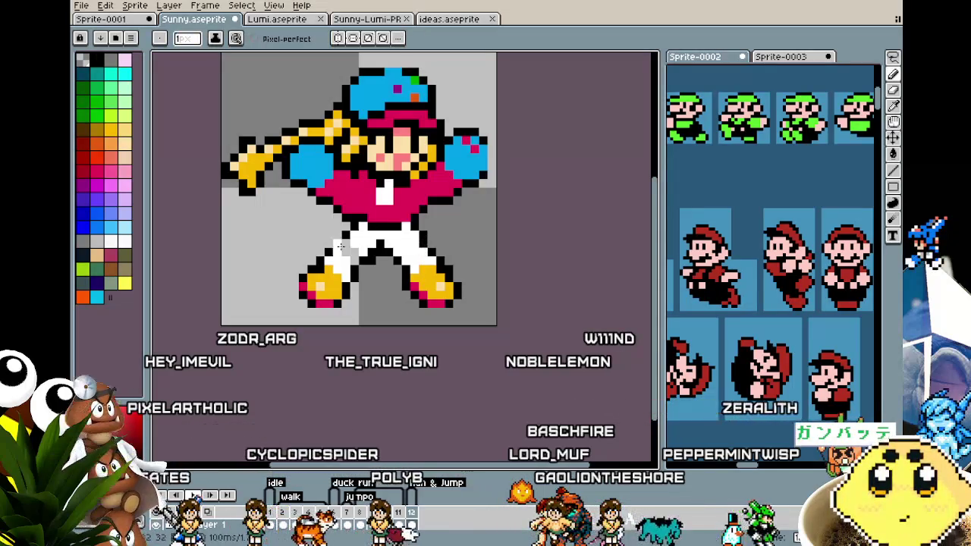
scroll(344, 243, down, 1)
scroll(338, 246, down, 2)
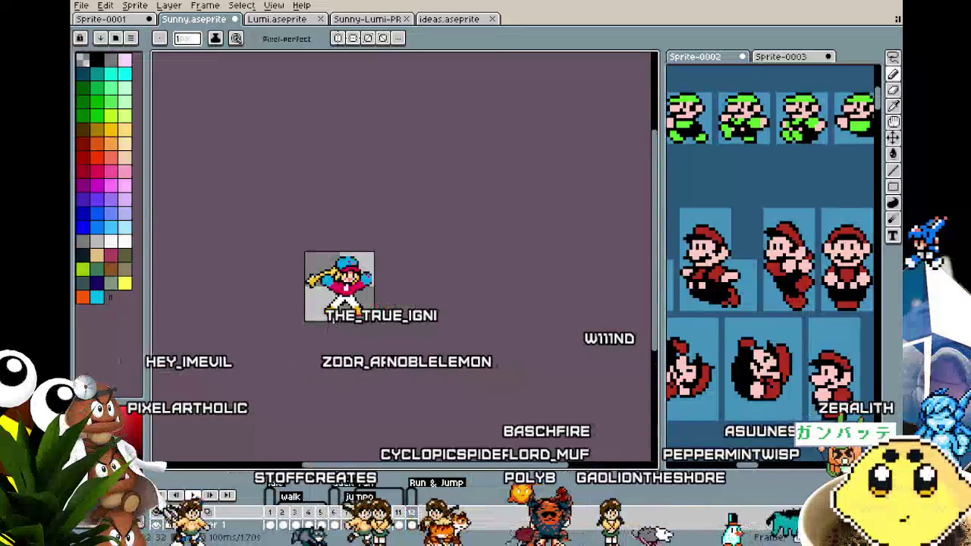
scroll(344, 330, up, 1)
scroll(345, 330, up, 1)
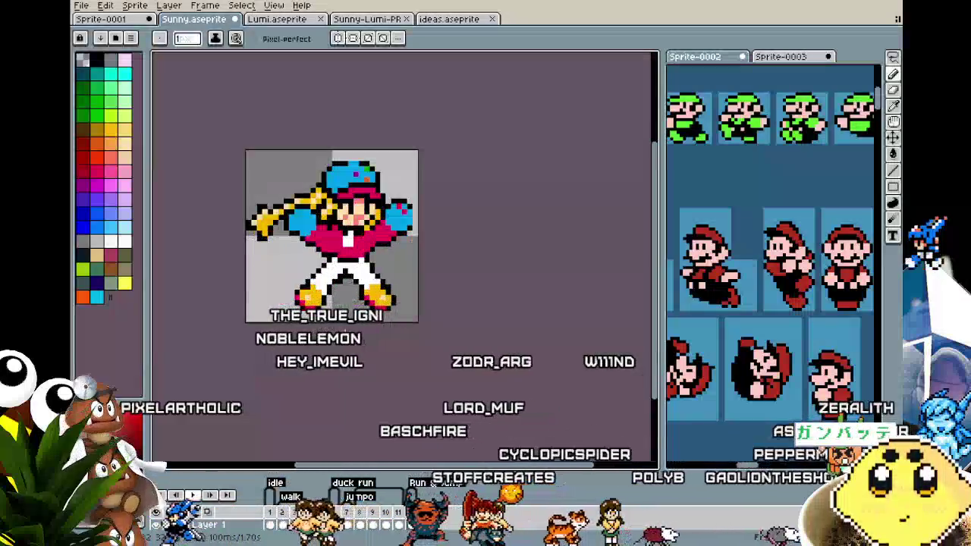
scroll(344, 333, up, 2)
scroll(344, 333, up, 1)
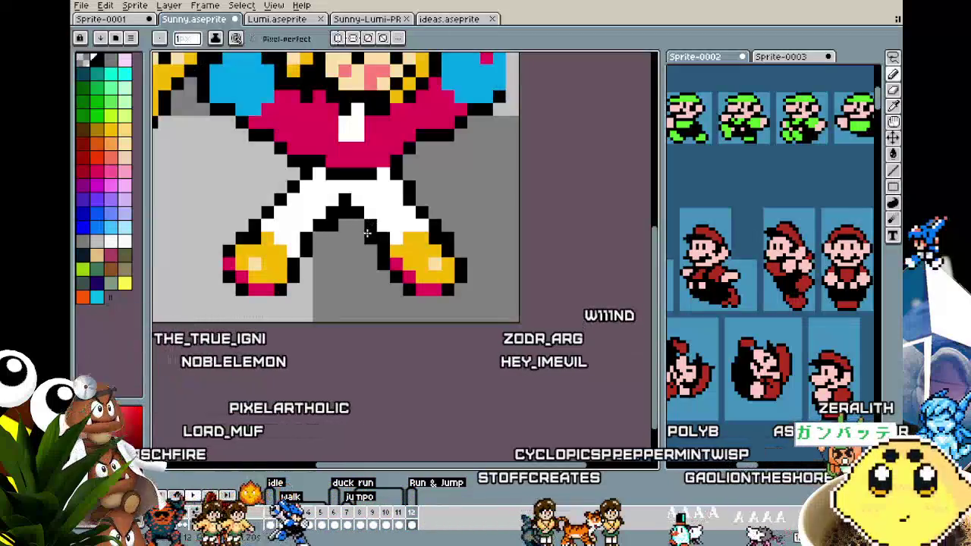
scroll(345, 342, down, 5)
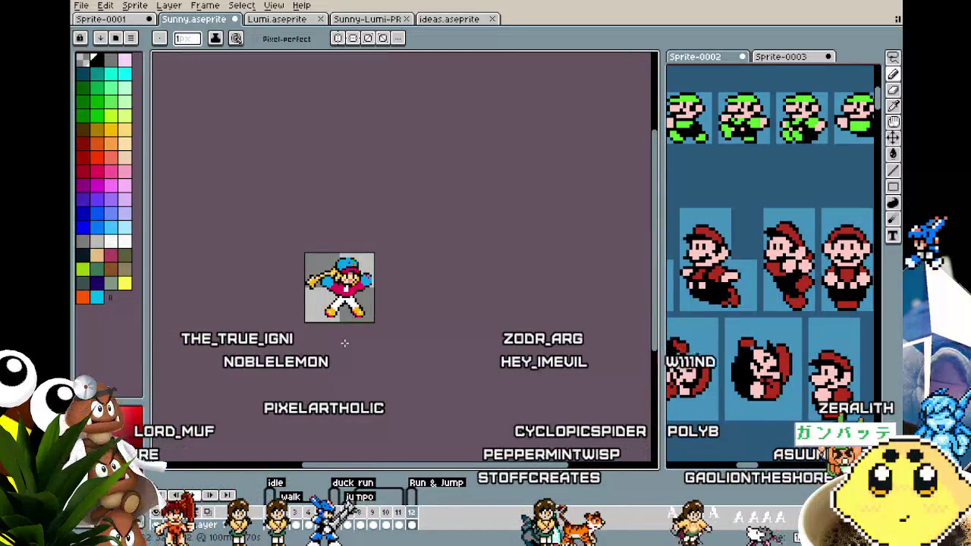
- Preview the animation, bring up the timeline frame options, and reposition the view
scroll(344, 343, up, 1)
scroll(344, 343, up, 1)
key(Return)
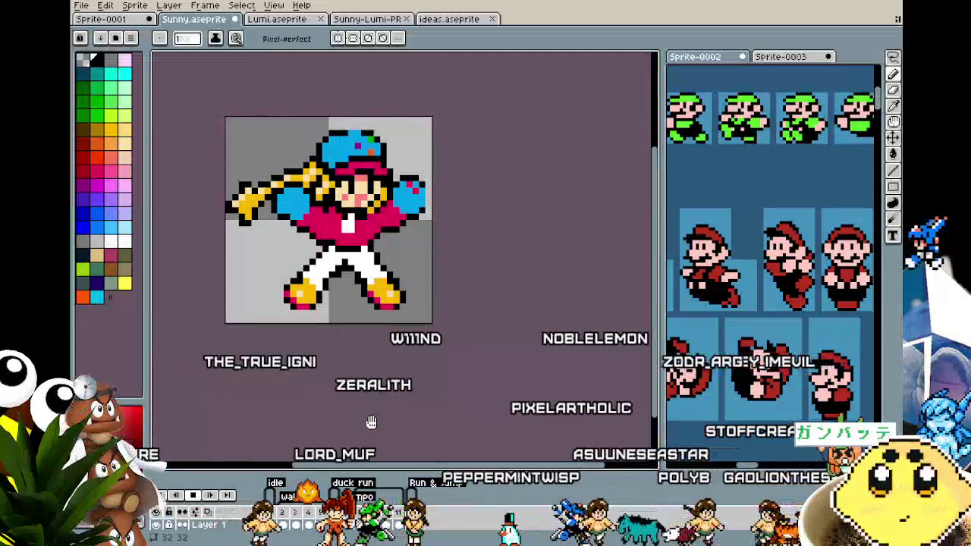
scroll(313, 270, up, 1)
right_click(415, 513)
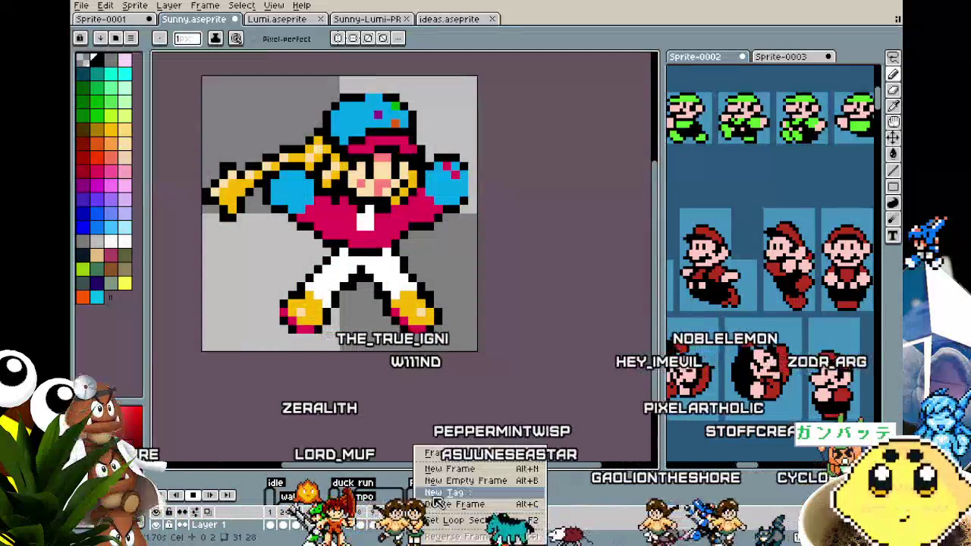
drag(221, 170, 288, 268)
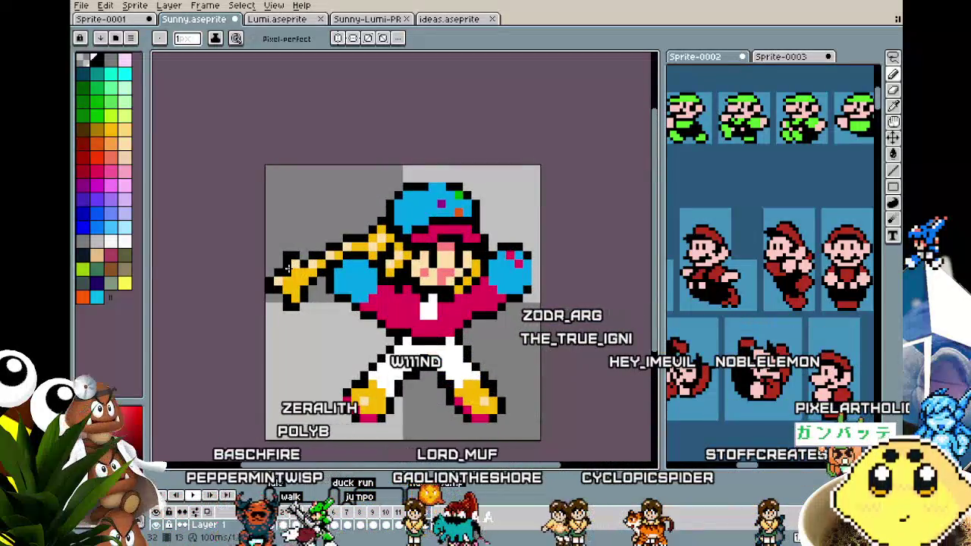
- Raise the yellow bat tip three pixels
key(m)
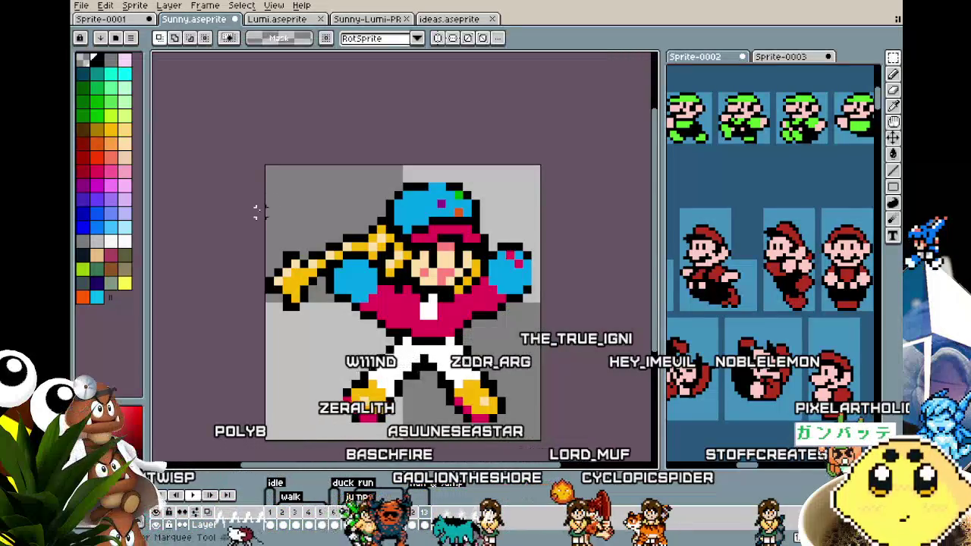
drag(264, 206, 328, 339)
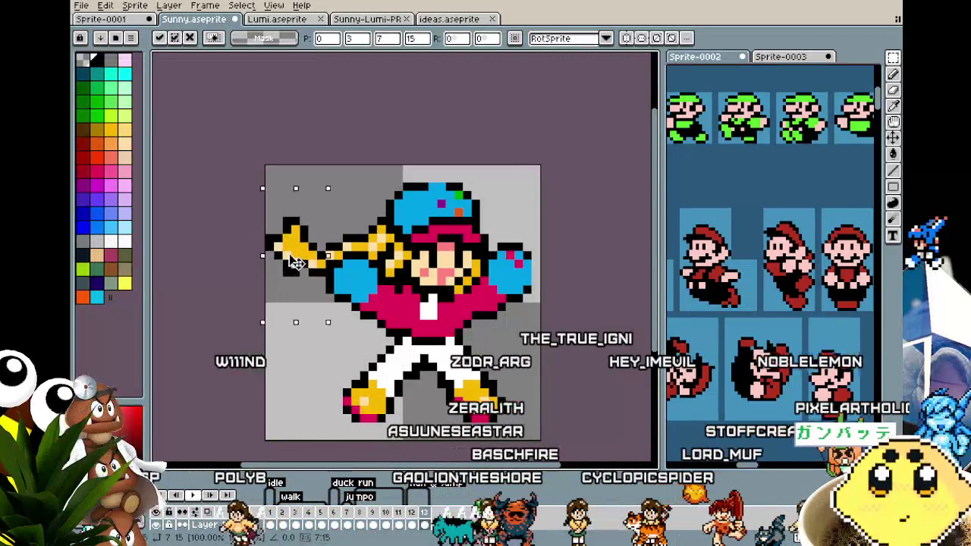
drag(296, 266, 296, 239)
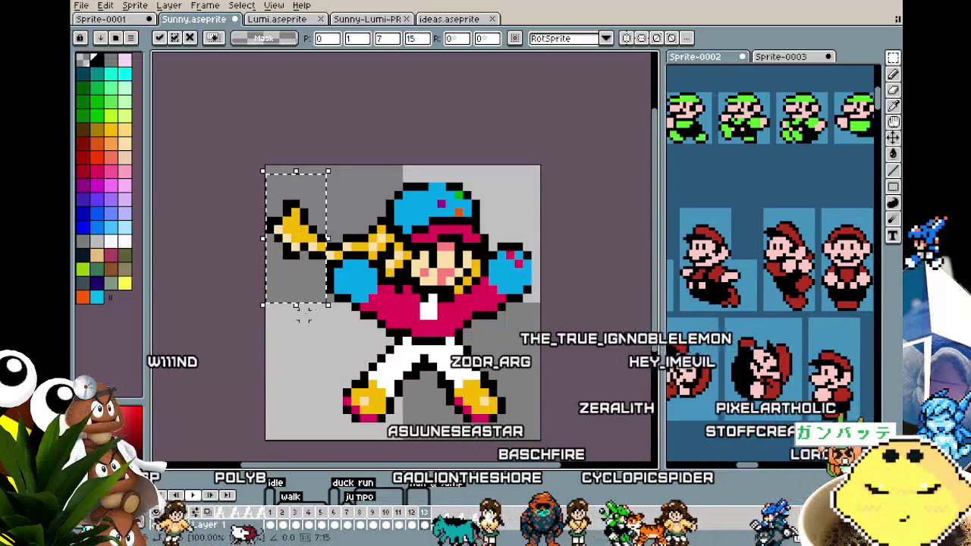
key(ctrl+d)
- Nudge the white shirt detail down one pixel and clear the selection
drag(309, 333, 275, 305)
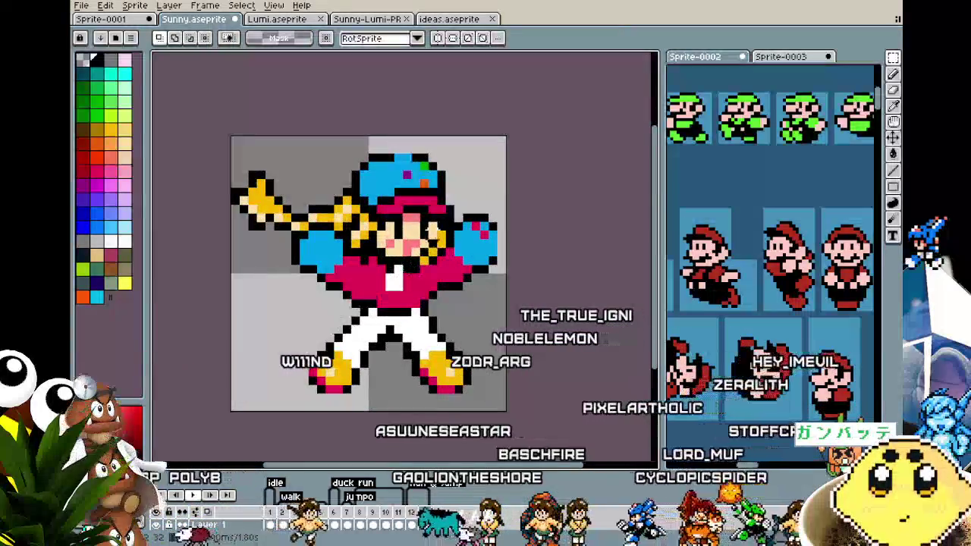
mouse_move(411, 281)
mouse_down()
mouse_move(390, 262)
mouse_move(388, 272)
mouse_up()
key(Down)
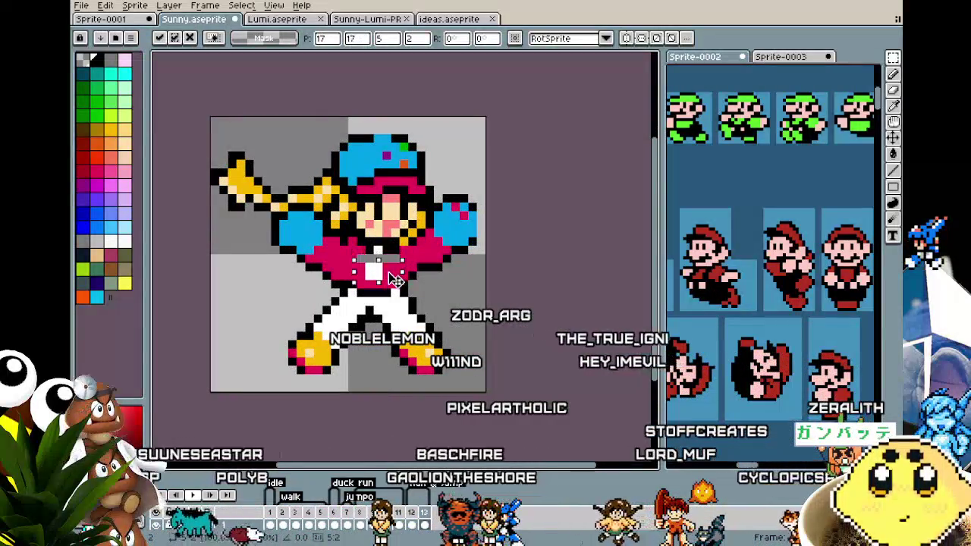
click(435, 283)
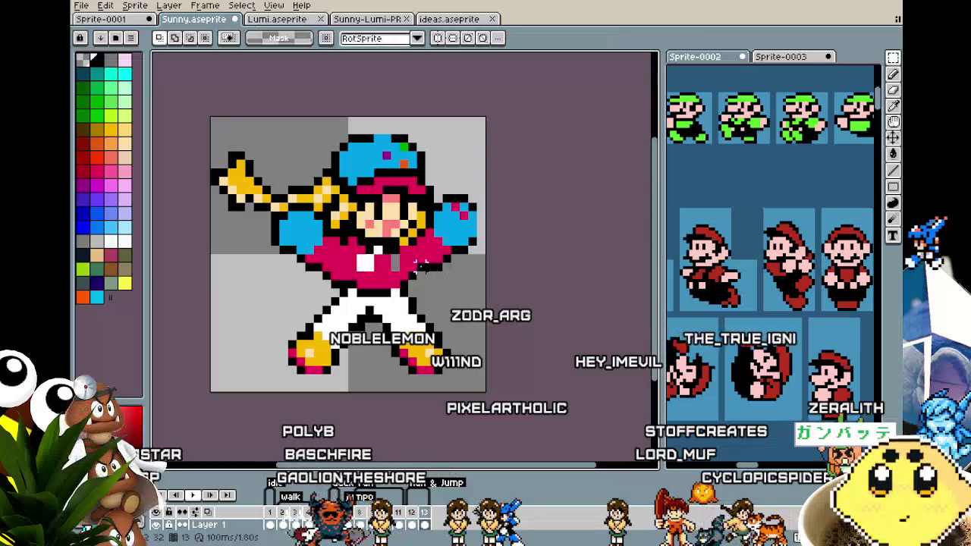
scroll(388, 304, down, 1)
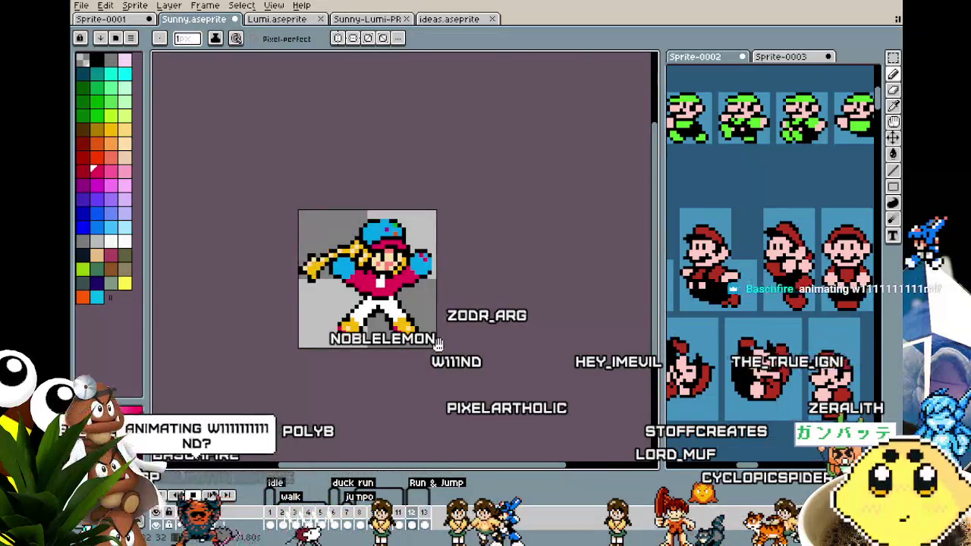
- Zoom in on Sunny, play the timeline animation, and close the frame options menu unused
drag(438, 344, 460, 325)
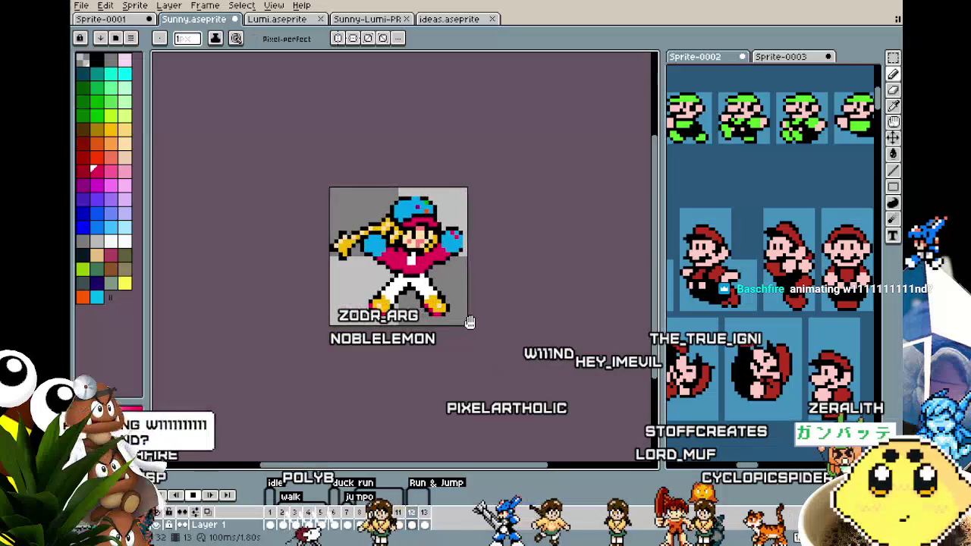
scroll(449, 318, up, 1)
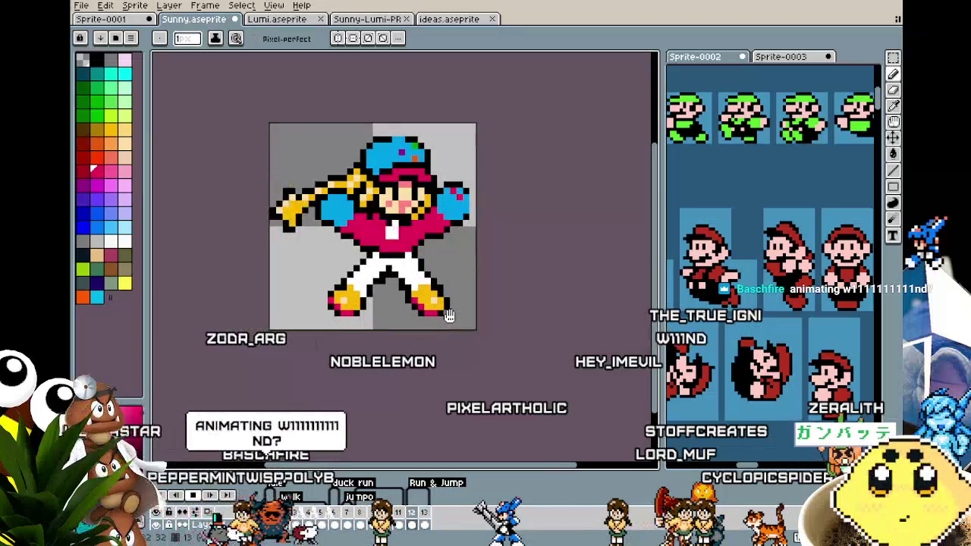
drag(449, 317, 434, 332)
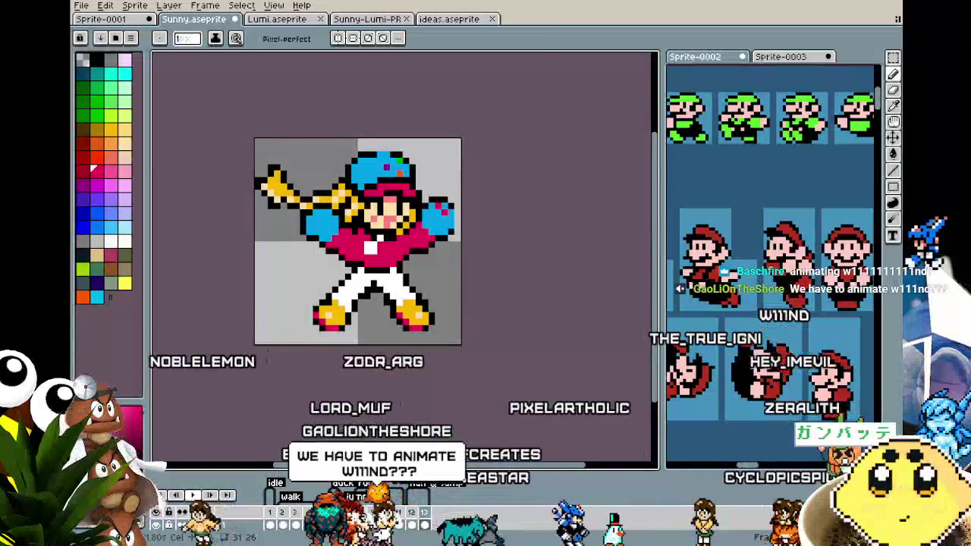
key(Return)
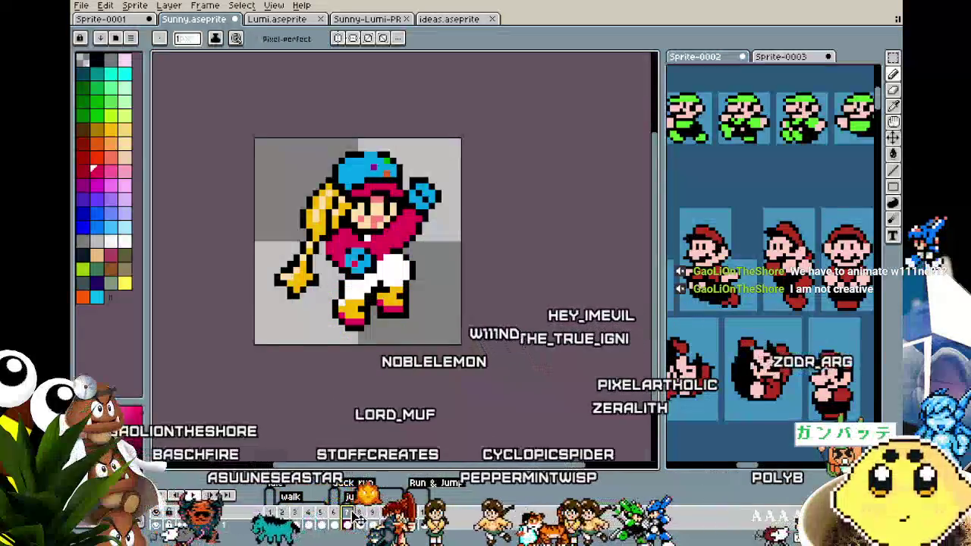
right_click(350, 516)
key(Escape)
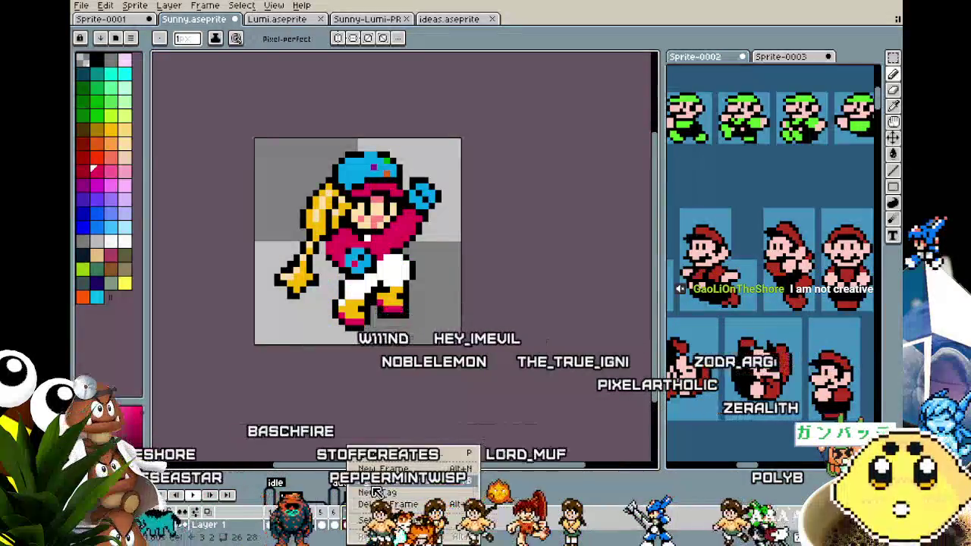
- Advance a frame and play the animation, panning and zooming to inspect the running pose
scroll(269, 261, up, 1)
drag(269, 262, 249, 285)
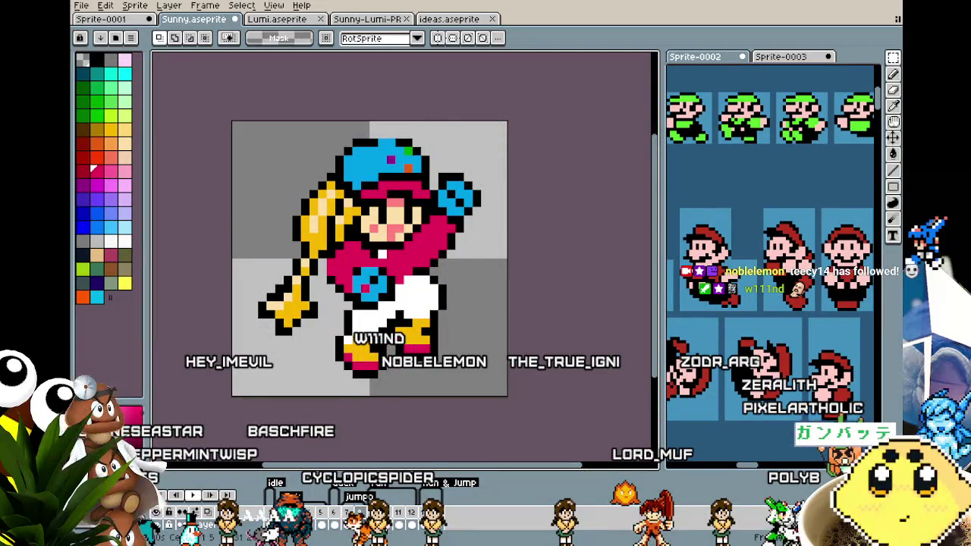
key(Right)
key(Right)
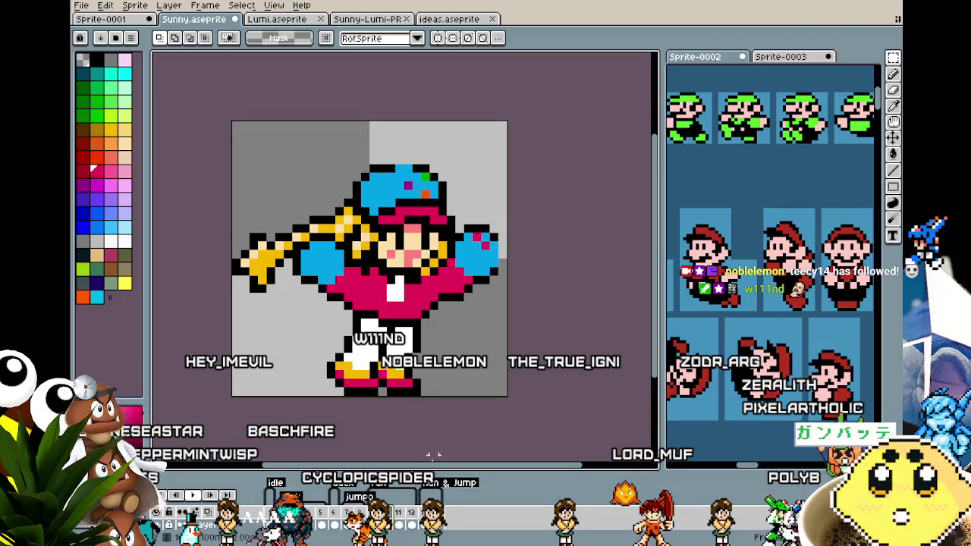
key(Return)
drag(434, 455, 384, 410)
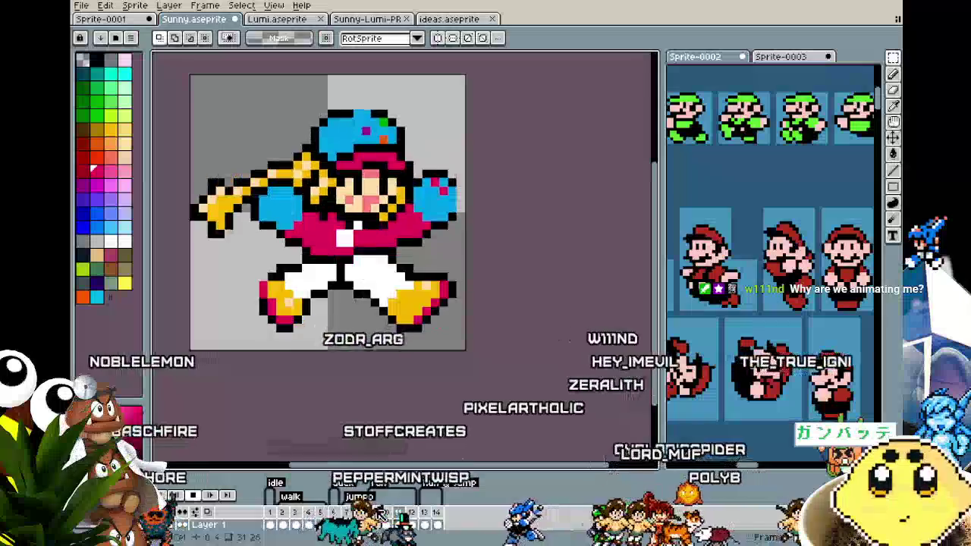
mouse_move(323, 342)
mouse_down()
mouse_move(271, 303)
mouse_move(486, 372)
mouse_move(356, 379)
mouse_move(374, 384)
mouse_up()
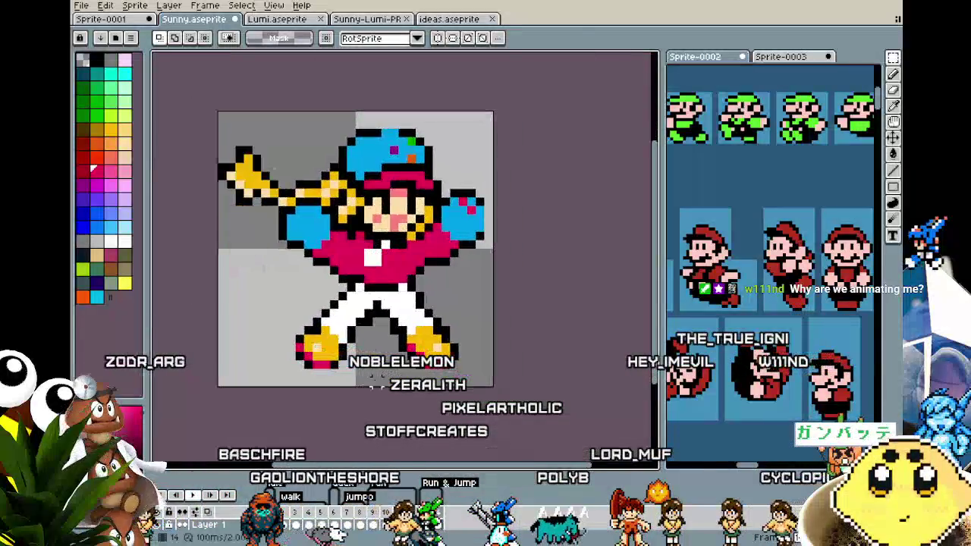
scroll(269, 173, up, 2)
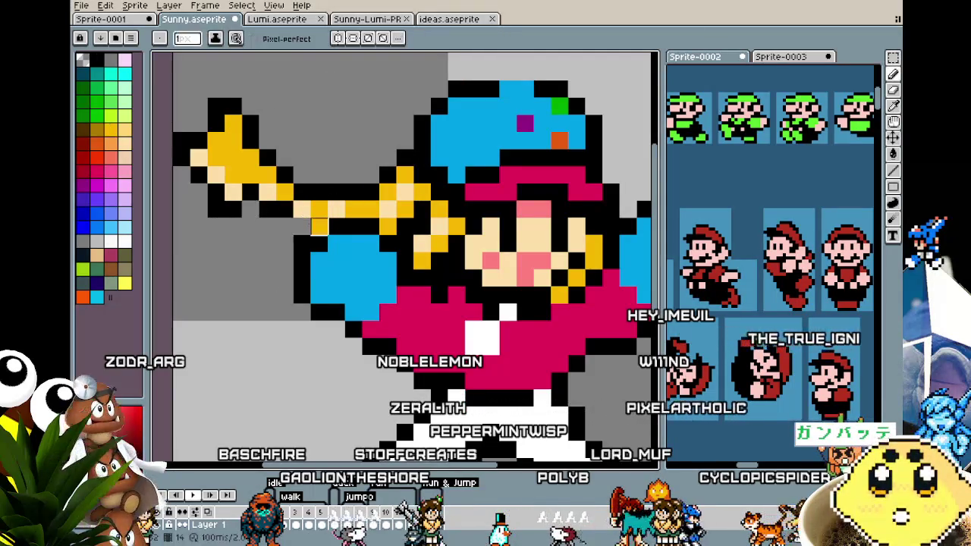
scroll(318, 220, down, 3)
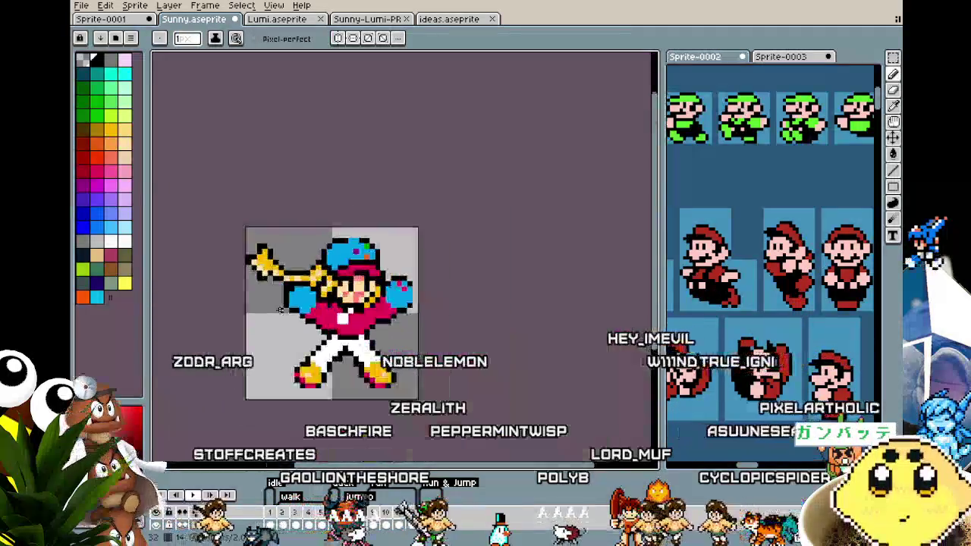
- Step back through the timeline frames to frame 8's bat-swing pose and zoom in close
scroll(318, 220, down, 1)
drag(287, 400, 324, 350)
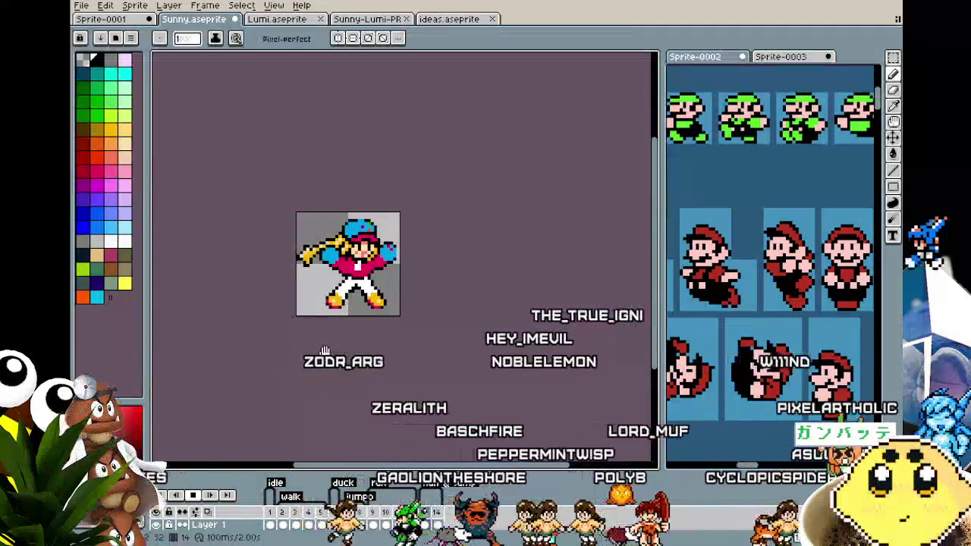
mouse_move(324, 353)
mouse_down()
mouse_move(325, 253)
mouse_move(321, 314)
mouse_move(375, 374)
mouse_move(421, 354)
mouse_move(345, 408)
mouse_move(310, 394)
mouse_up()
scroll(343, 414, up, 1)
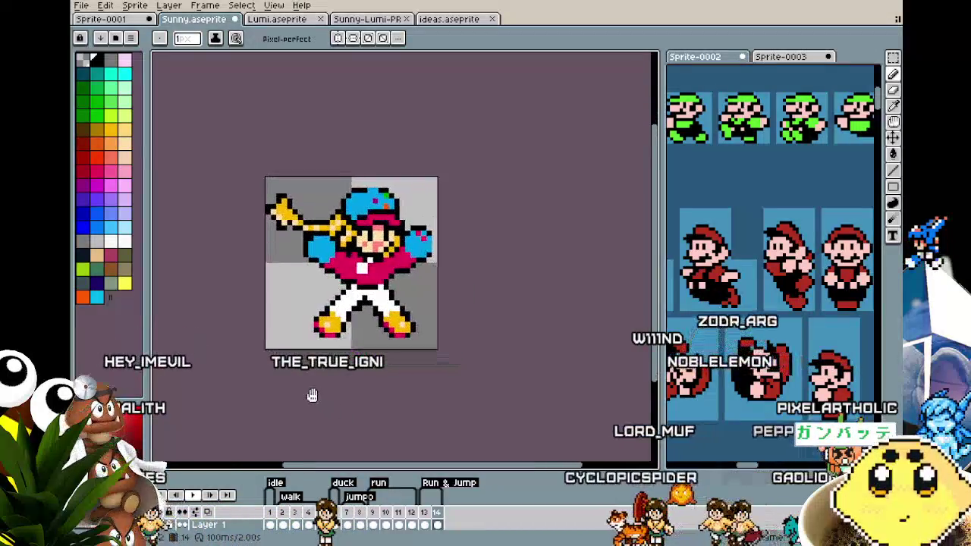
click(429, 516)
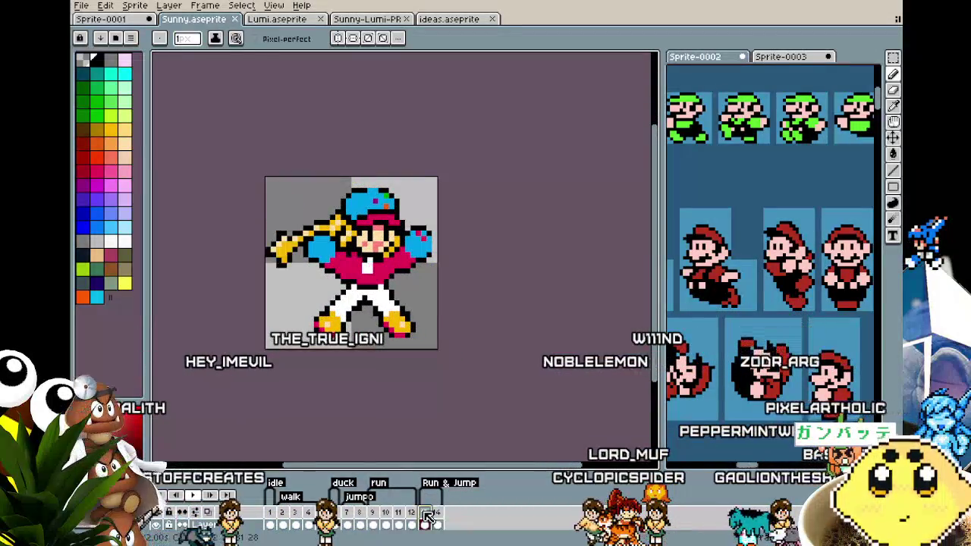
click(397, 516)
click(373, 516)
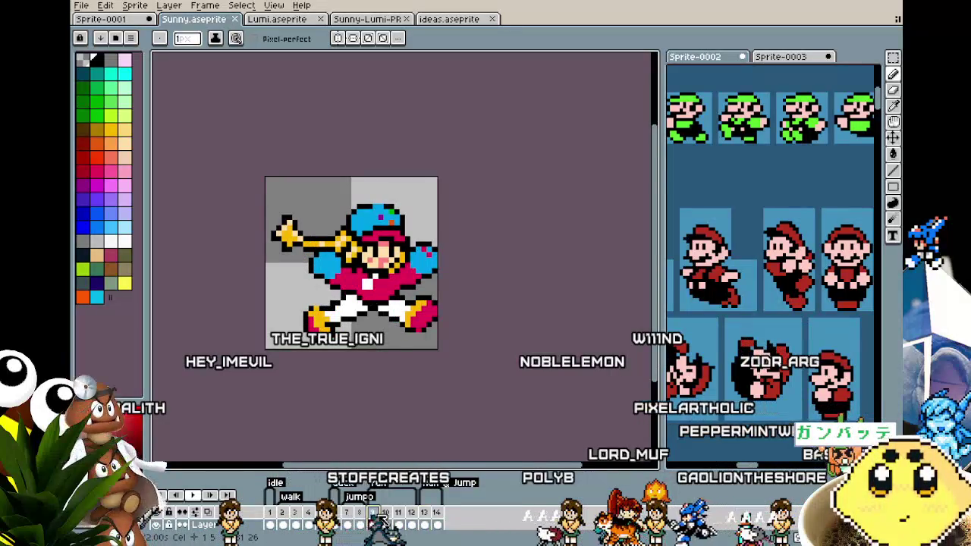
click(361, 516)
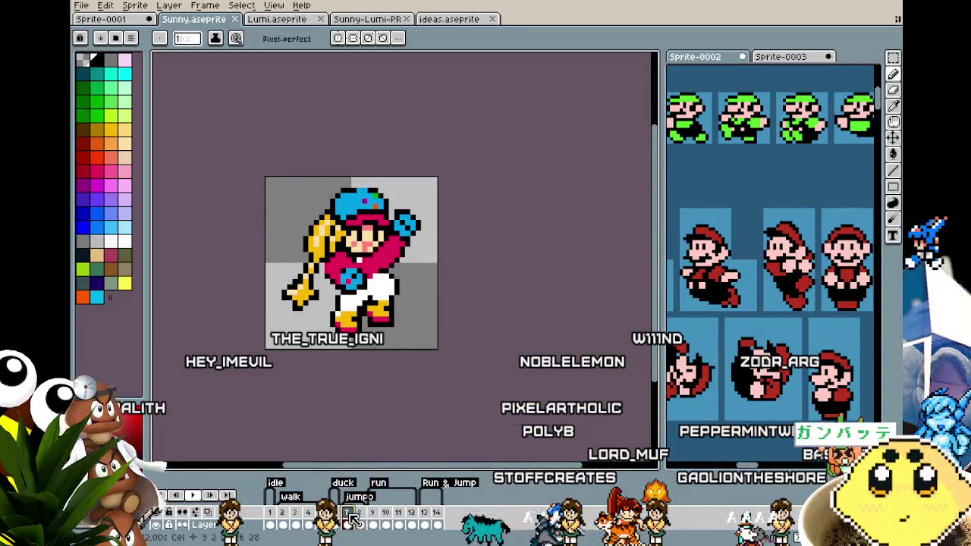
scroll(304, 319, up, 1)
scroll(331, 328, up, 1)
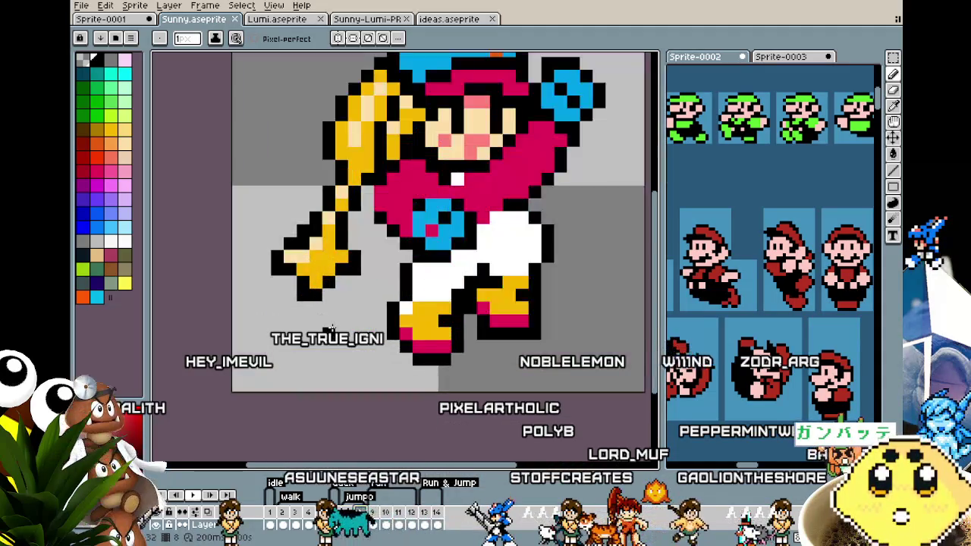
- Marquee-select the lower part of the bat and drag those pixels to a new position
key(m)
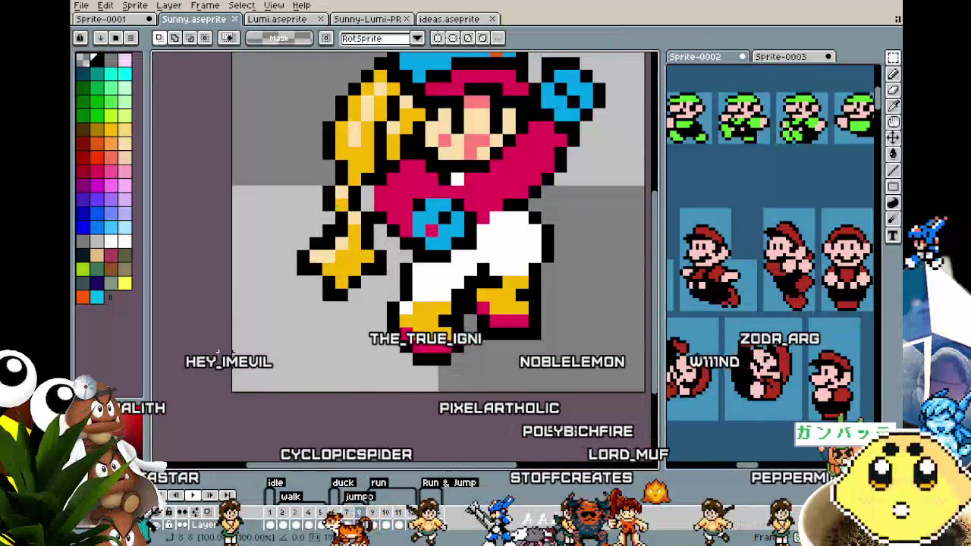
drag(258, 207, 346, 303)
drag(304, 282, 311, 285)
scroll(311, 285, down, 2)
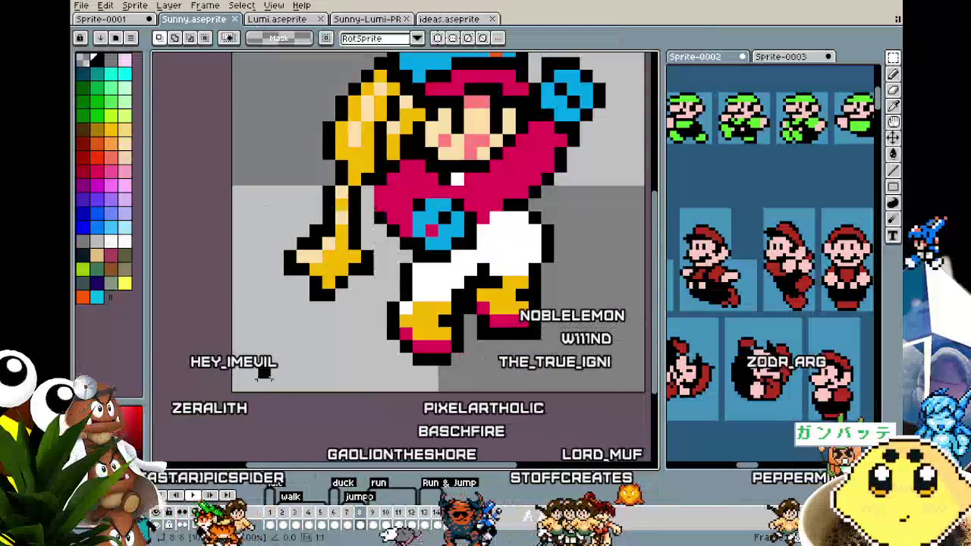
scroll(311, 285, down, 2)
scroll(351, 390, up, 1)
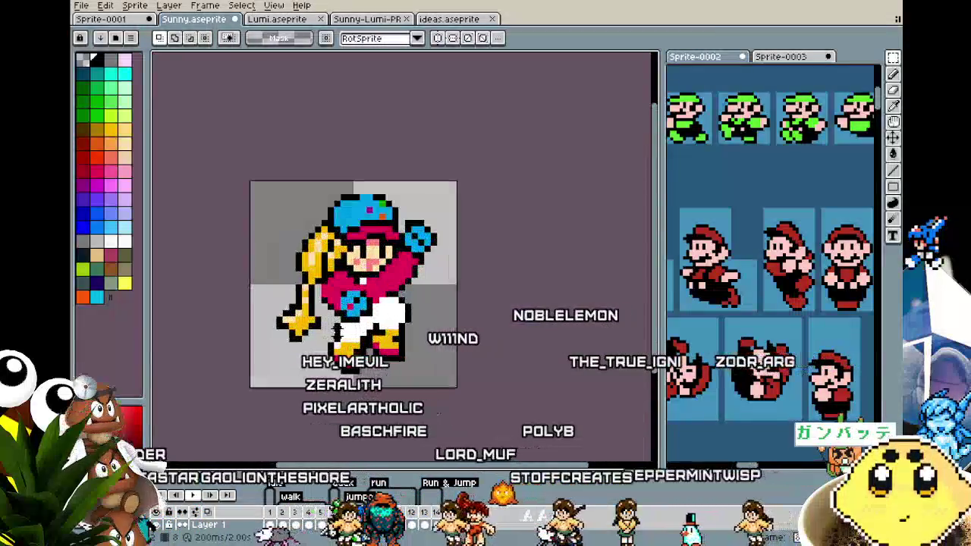
mouse_move(351, 390)
mouse_down()
mouse_move(453, 370)
mouse_move(371, 421)
mouse_move(301, 418)
mouse_up()
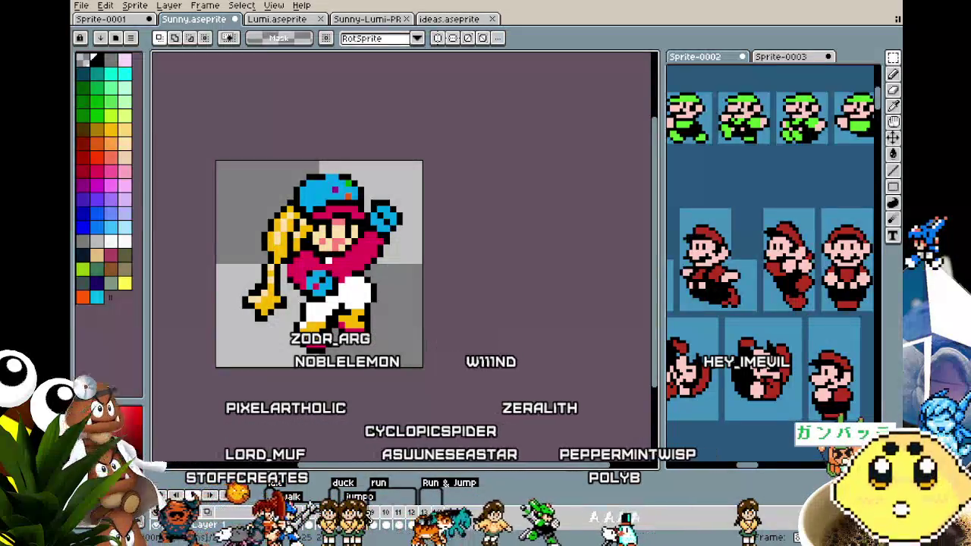
- Select the lower-left hand, shift it one pixel right, and commit the move
key(p)
key(Return)
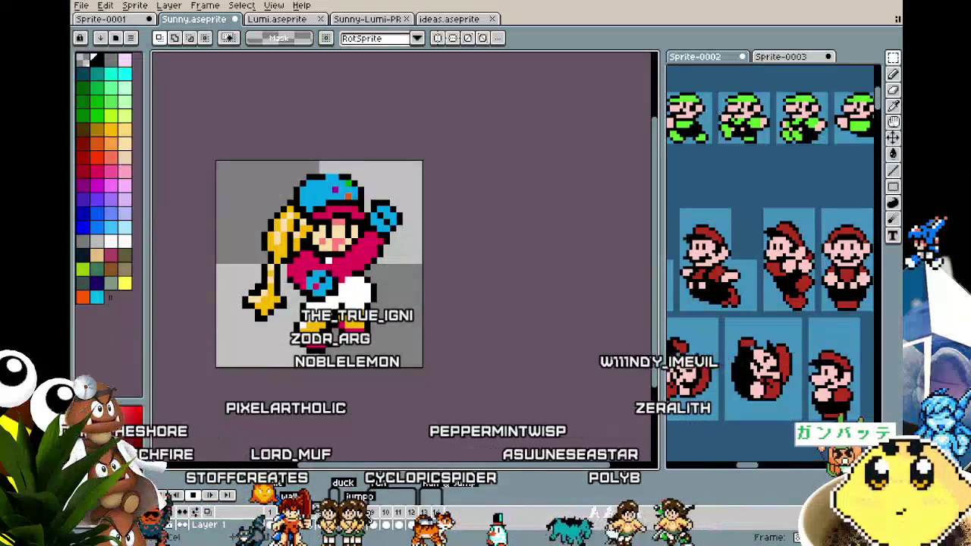
mouse_move(315, 388)
mouse_down()
mouse_move(339, 332)
mouse_move(381, 283)
mouse_move(386, 335)
mouse_up()
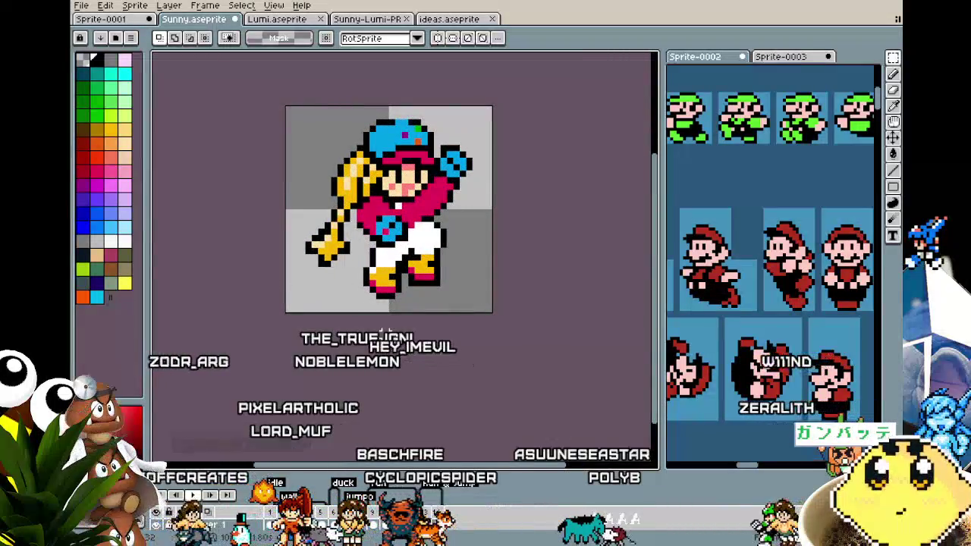
scroll(334, 235, up, 1)
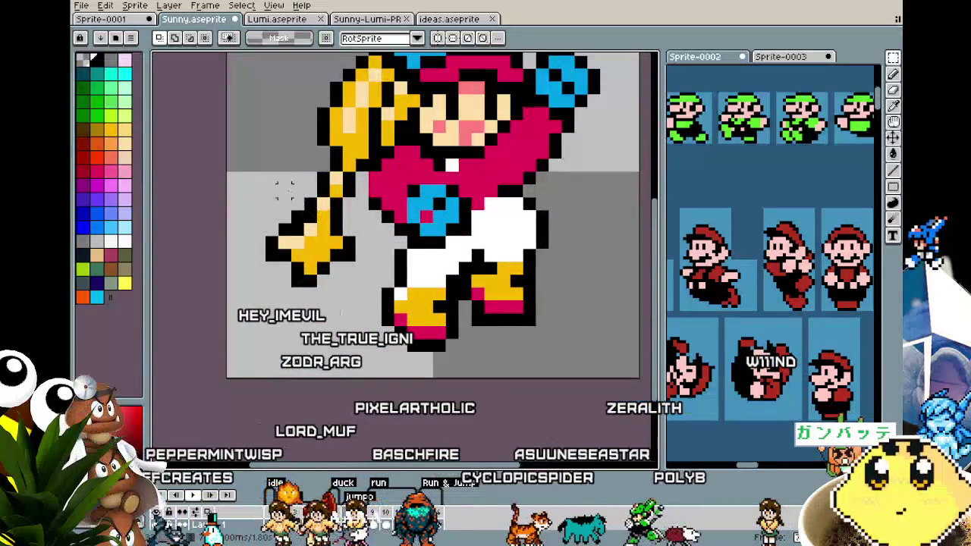
drag(284, 190, 365, 328)
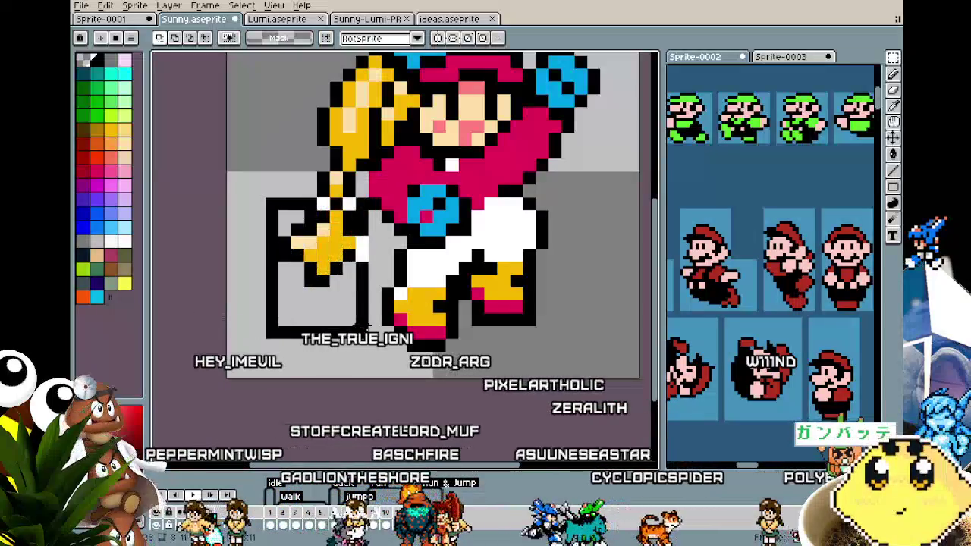
drag(314, 293, 326, 296)
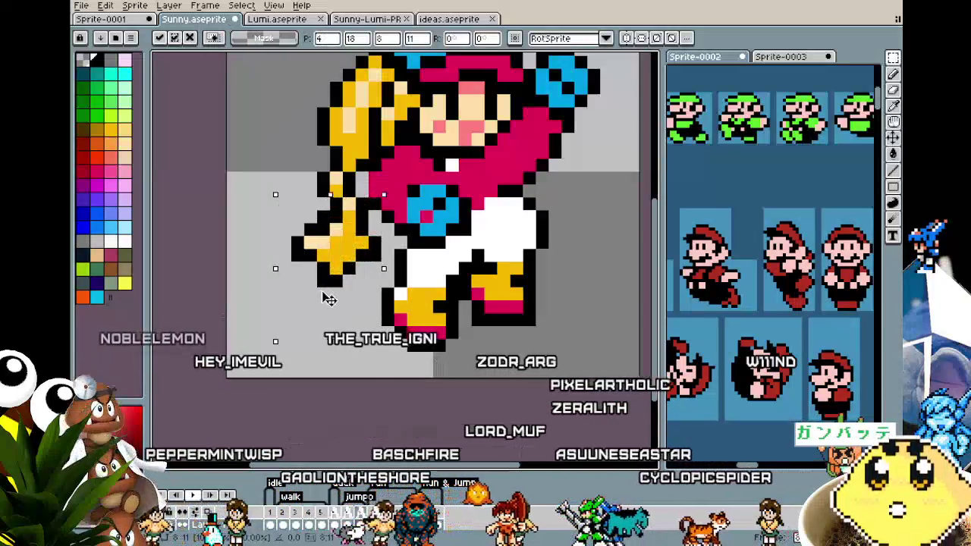
click(232, 296)
- Recentre the sprite and start the animation playing
scroll(220, 288, down, 2)
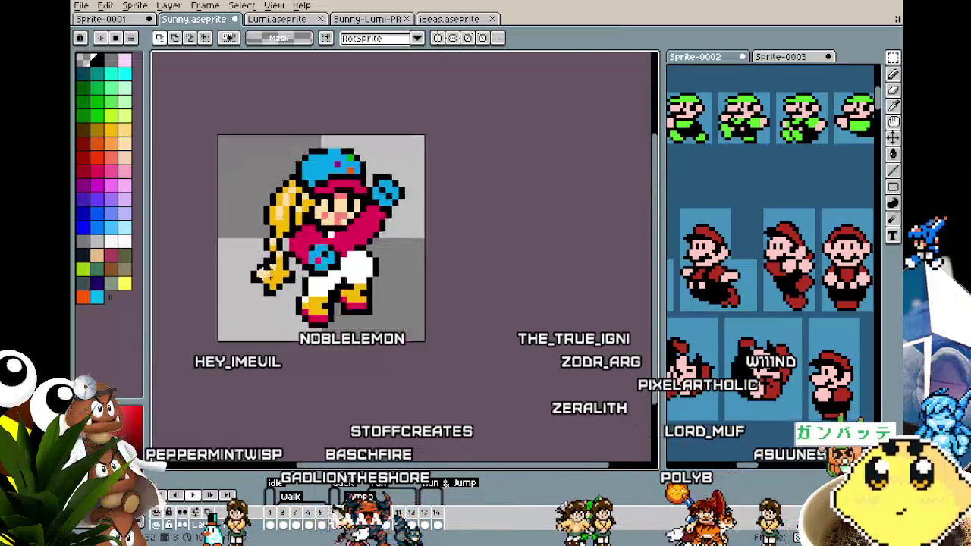
scroll(269, 265, up, 2)
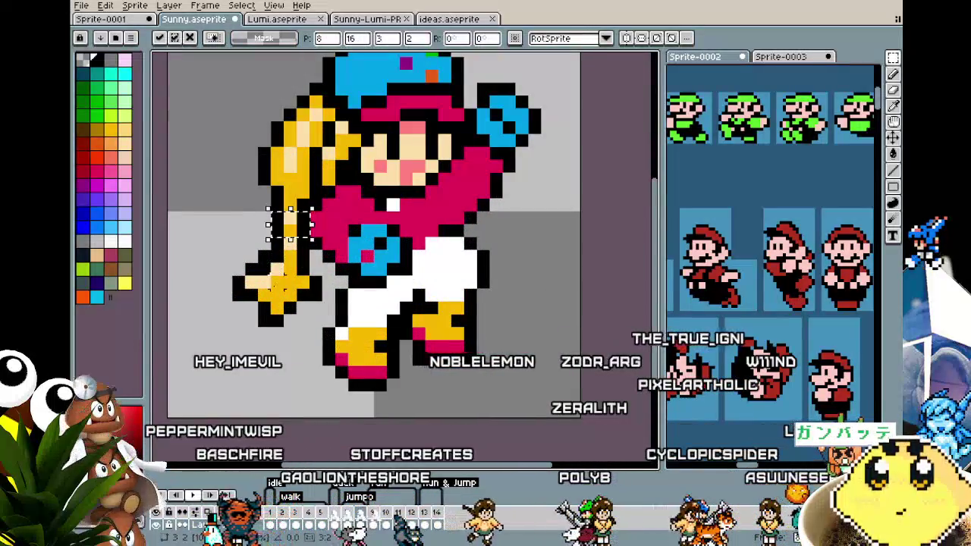
scroll(273, 280, down, 2)
drag(292, 351, 390, 238)
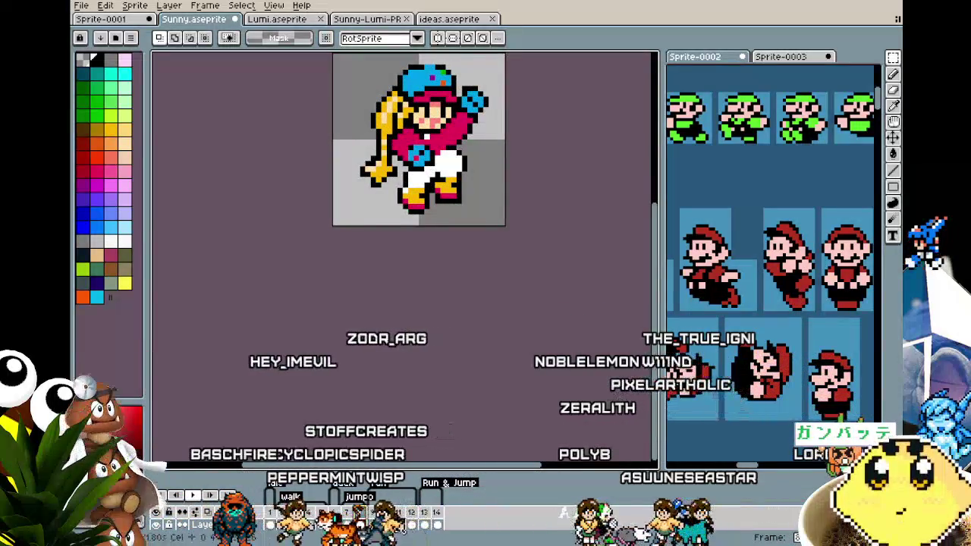
key(Return)
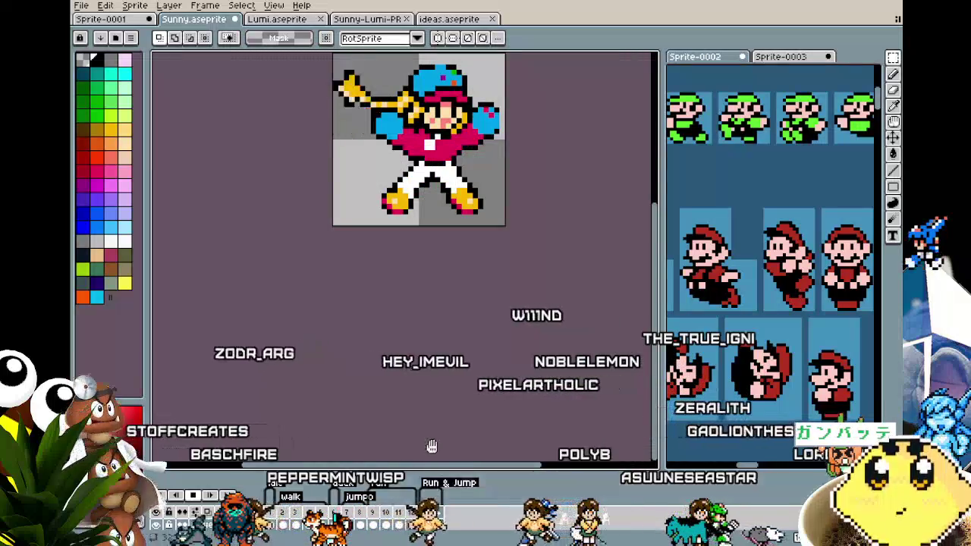
scroll(412, 346, up, 1)
mouse_move(412, 347)
mouse_down()
mouse_move(437, 425)
mouse_move(387, 377)
mouse_up()
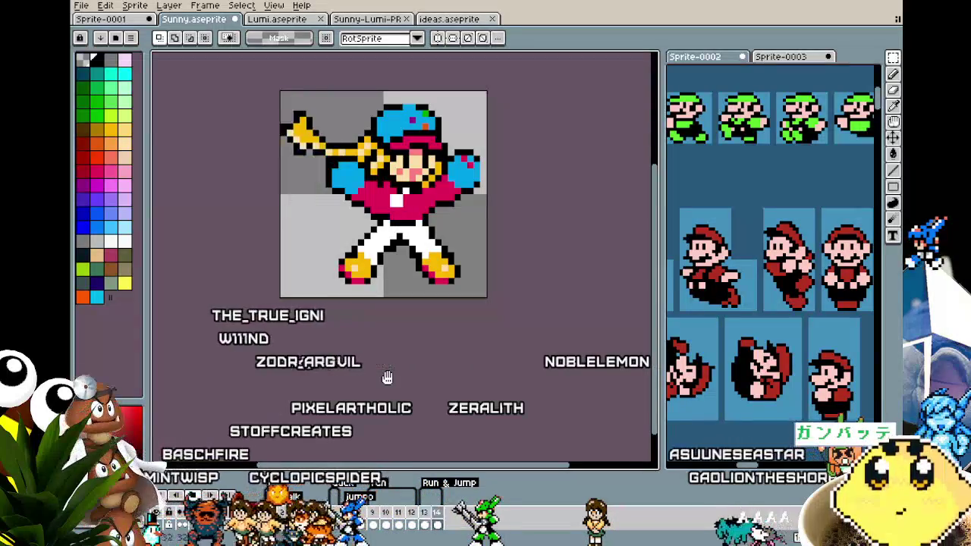
- Save Sunny.aseprite with Ctrl+S
drag(387, 377, 377, 361)
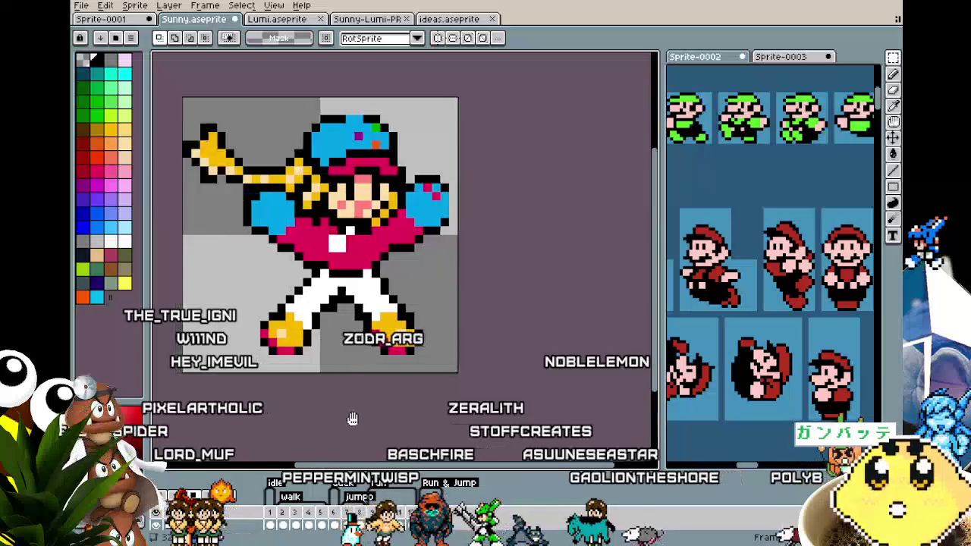
scroll(180, 277, up, 1)
drag(348, 207, 392, 213)
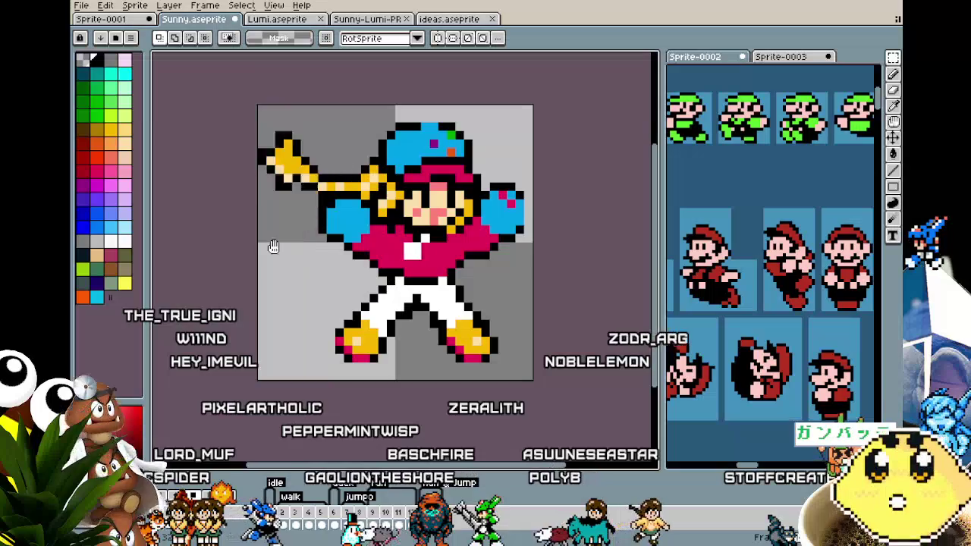
drag(267, 261, 242, 258)
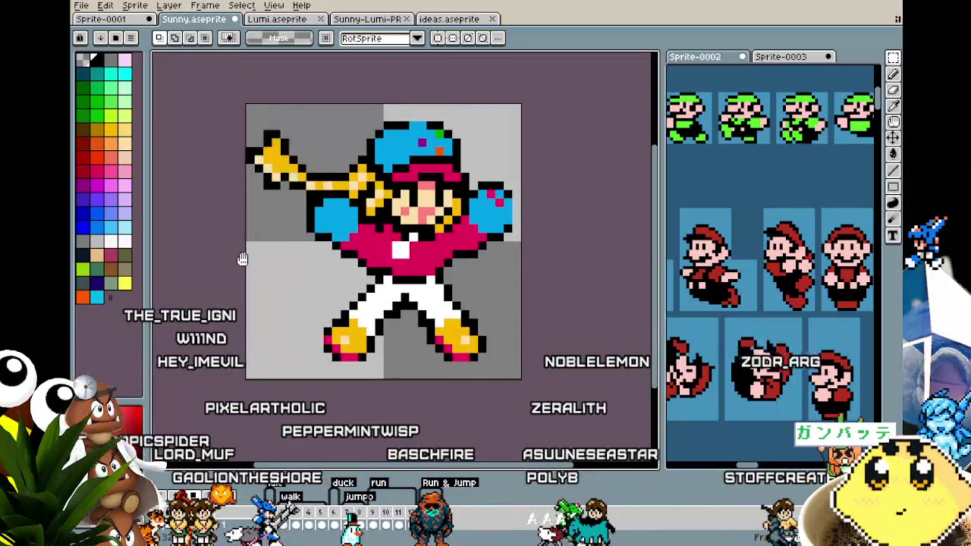
key(ctrl+s)
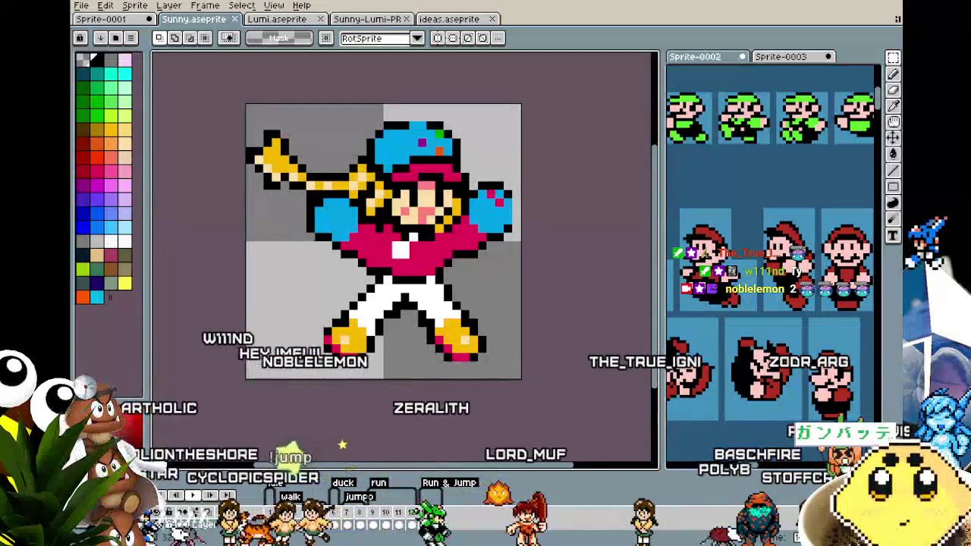
- Play the animation again from the club wind-up pose
mouse_move(330, 379)
mouse_down()
mouse_move(300, 380)
mouse_move(373, 399)
mouse_move(276, 347)
mouse_up()
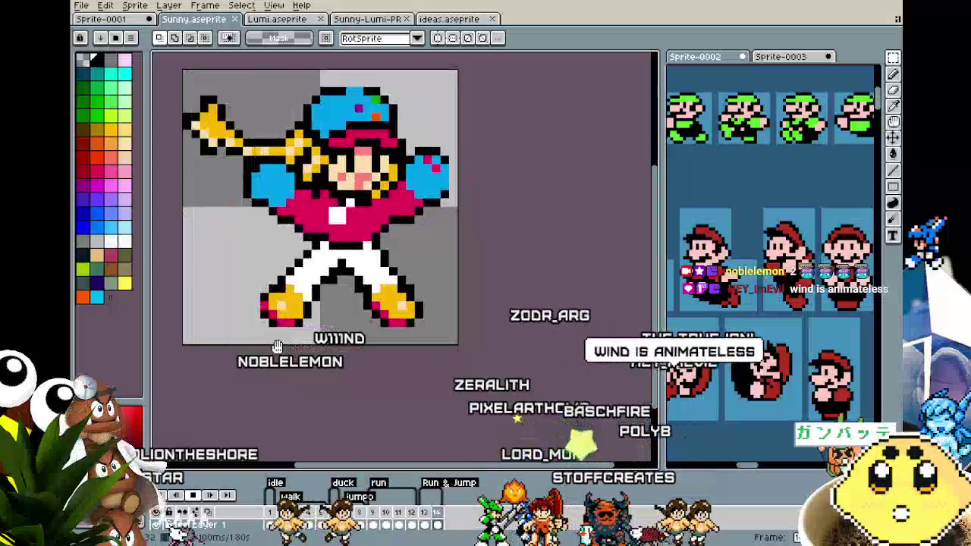
key(Return)
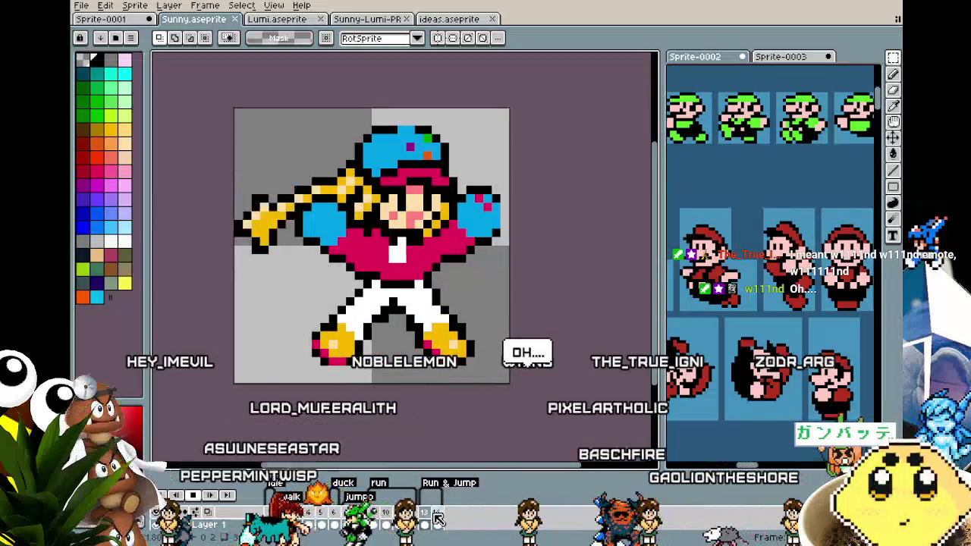
scroll(494, 397, down, 2)
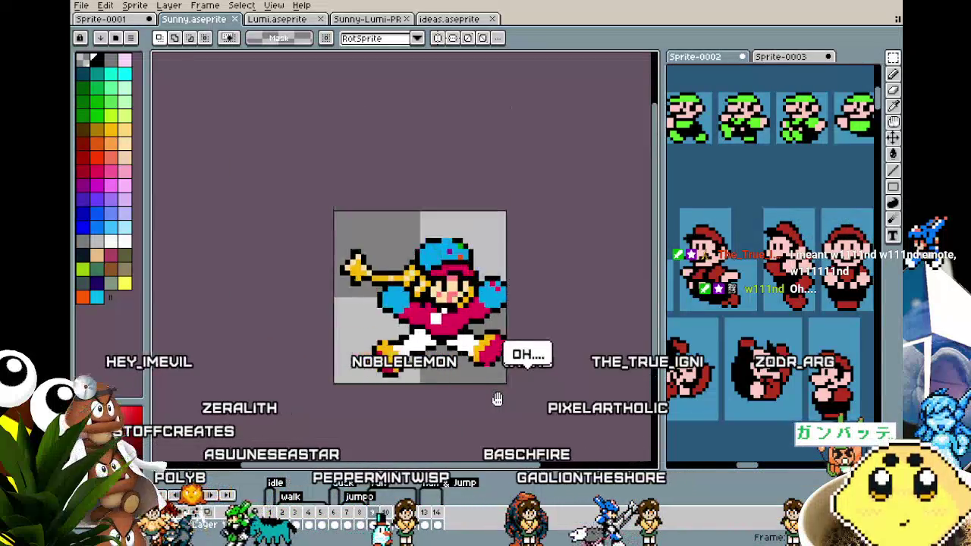
- Reposition the sprite near the top and drag the timeline splitter up to show frame thumbnails
drag(429, 369, 413, 367)
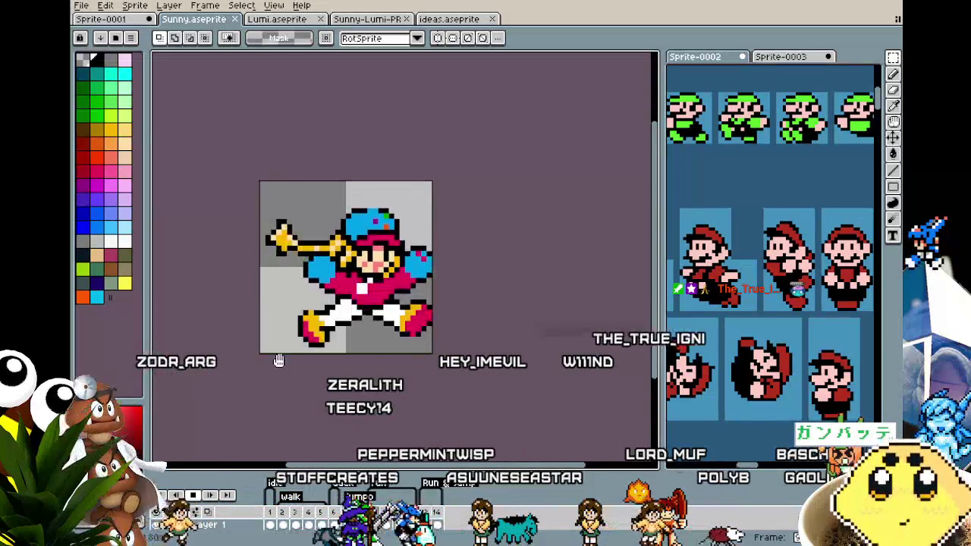
mouse_move(275, 386)
mouse_down()
mouse_move(310, 361)
mouse_move(287, 344)
mouse_up()
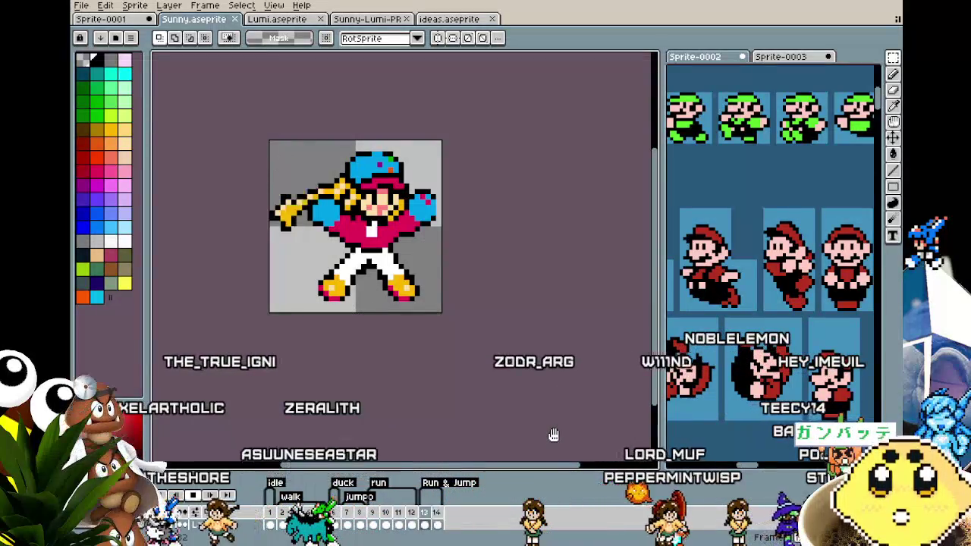
mouse_move(454, 384)
mouse_down()
mouse_move(457, 444)
mouse_move(316, 403)
mouse_move(347, 313)
mouse_move(427, 314)
mouse_move(469, 343)
mouse_move(458, 360)
mouse_up()
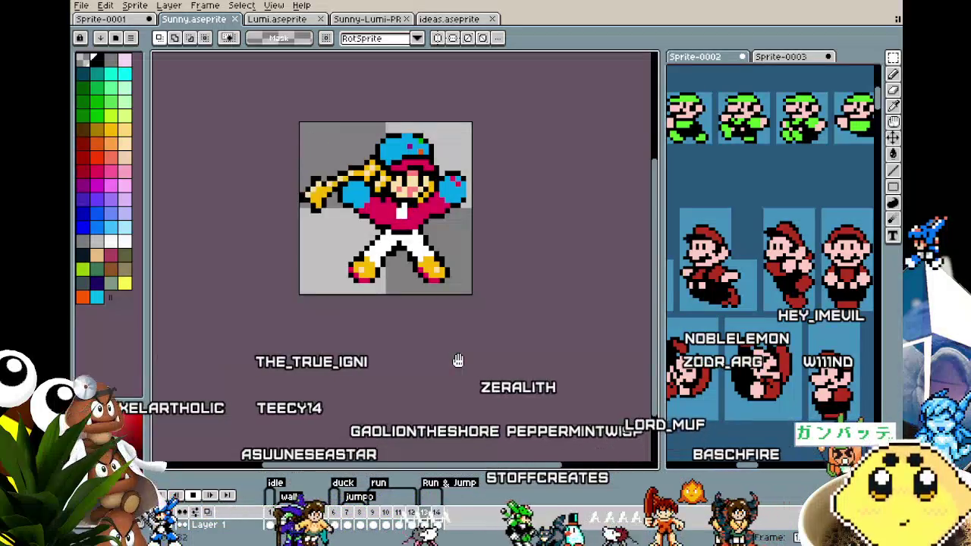
mouse_move(459, 360)
mouse_down()
mouse_move(374, 420)
mouse_move(407, 356)
mouse_up()
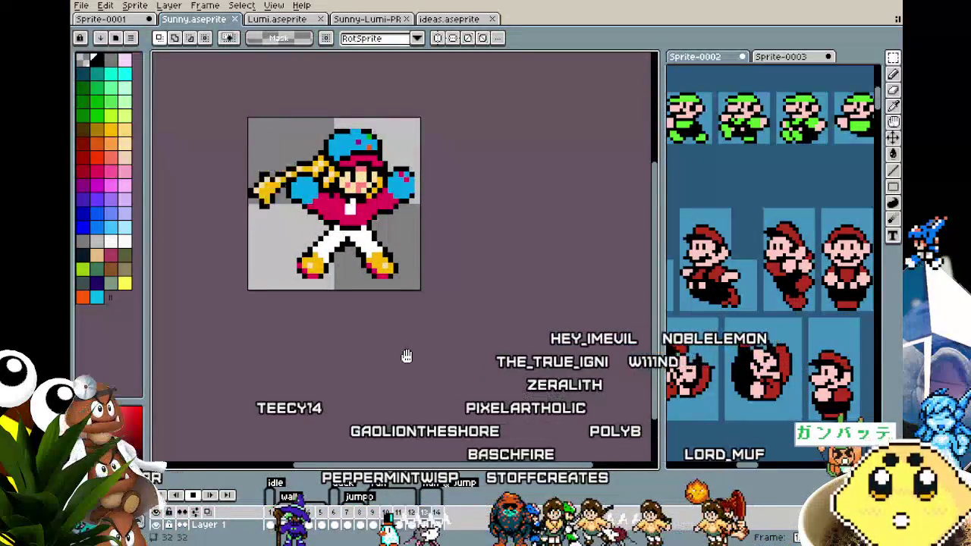
scroll(407, 355, up, 1)
mouse_move(329, 284)
mouse_down()
mouse_move(347, 291)
mouse_move(373, 332)
mouse_up()
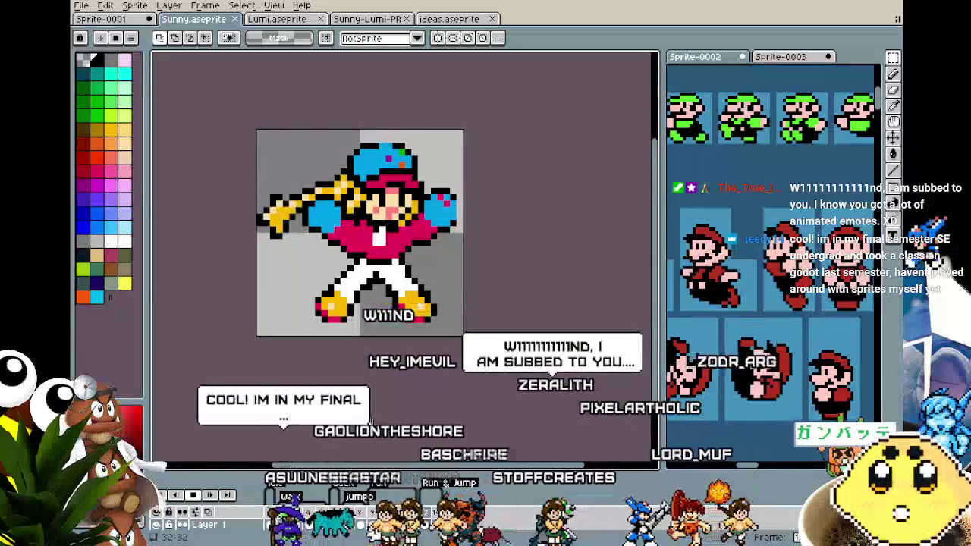
drag(369, 421, 342, 422)
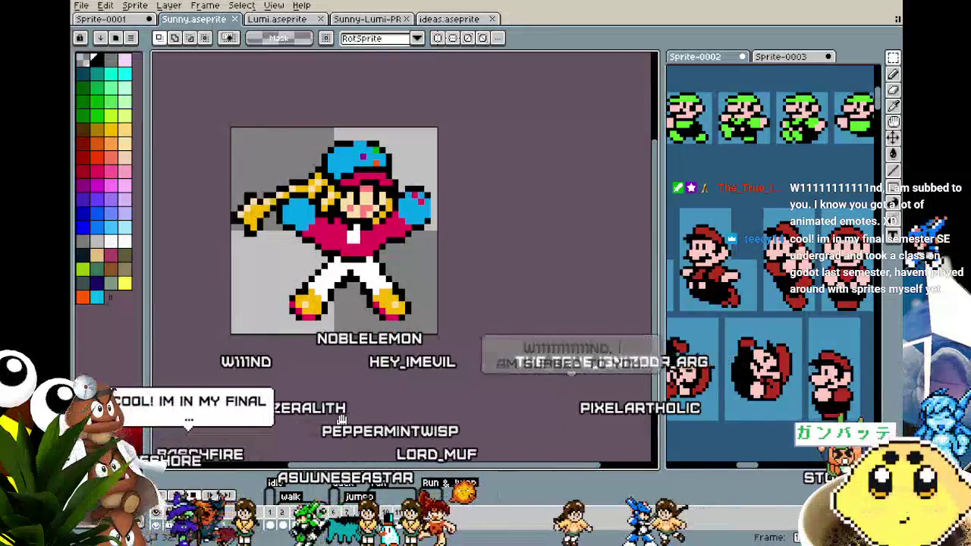
drag(340, 460, 352, 348)
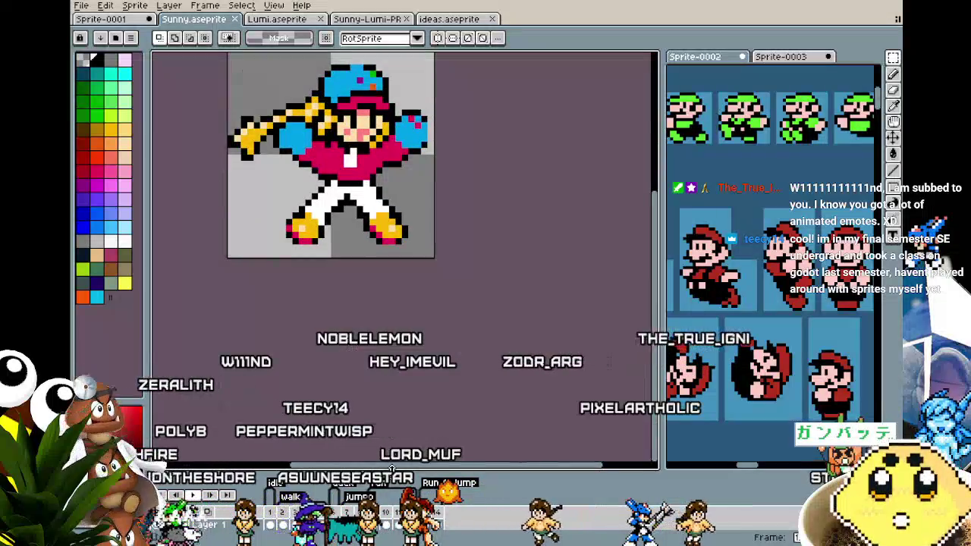
drag(393, 468, 341, 385)
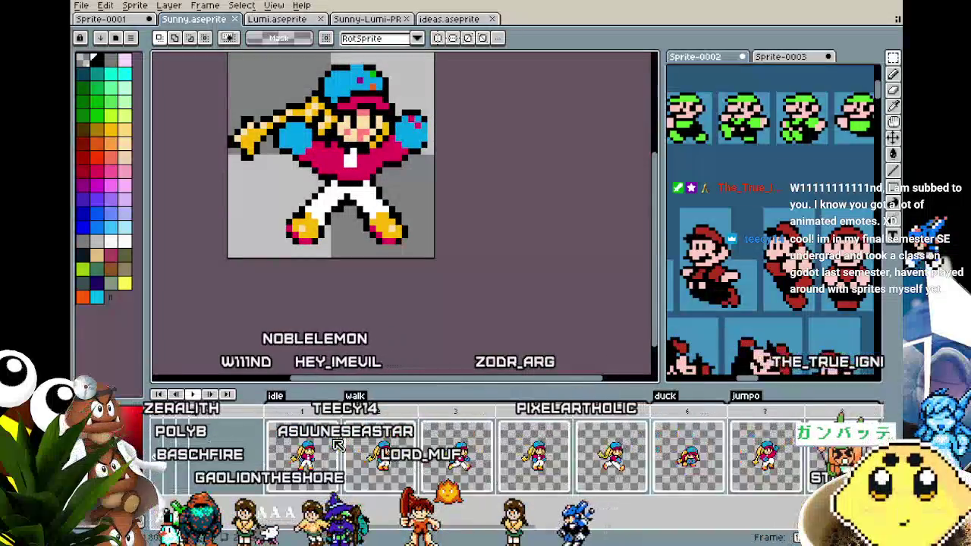
- Make the timeline taller, play the animation, then drag the splitter down to enlarge the canvas
scroll(338, 448, up, 2)
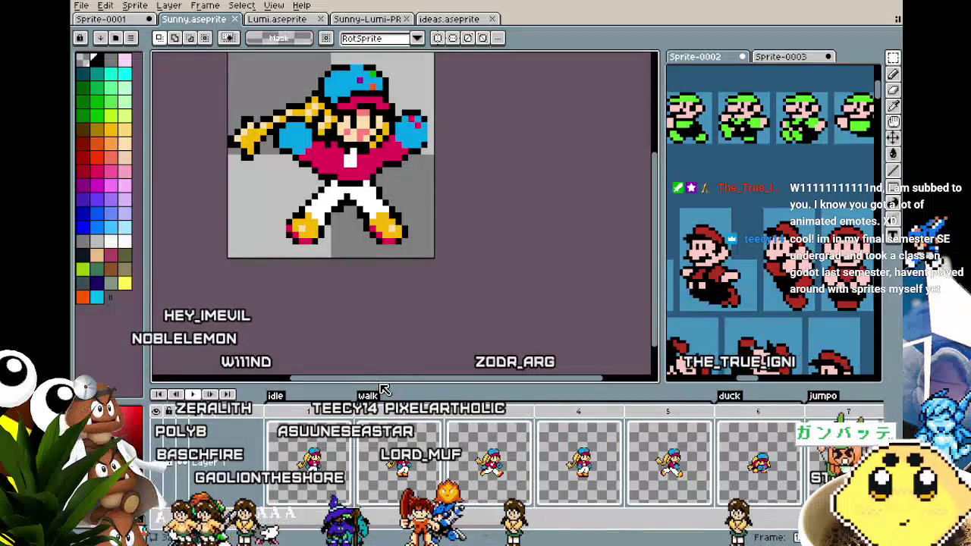
drag(383, 389, 376, 287)
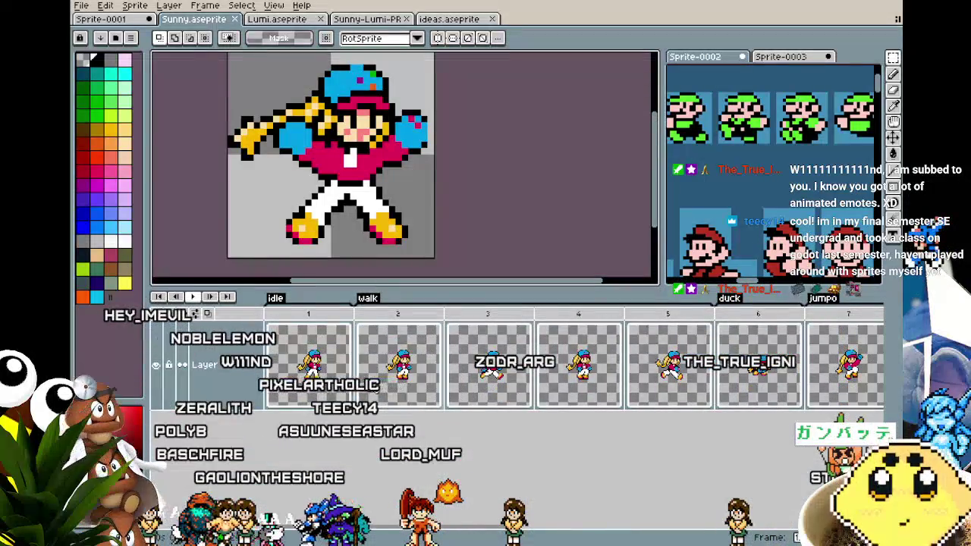
key(Return)
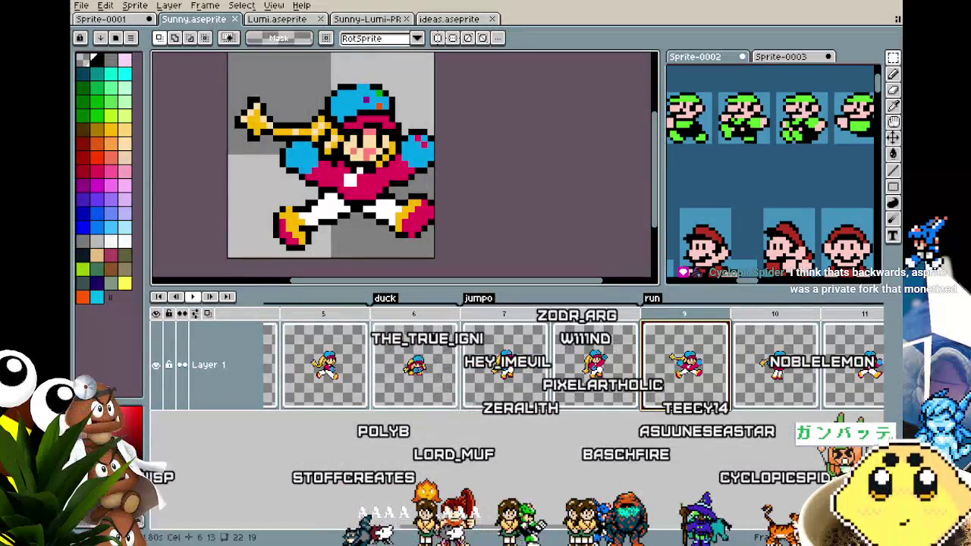
drag(426, 290, 425, 400)
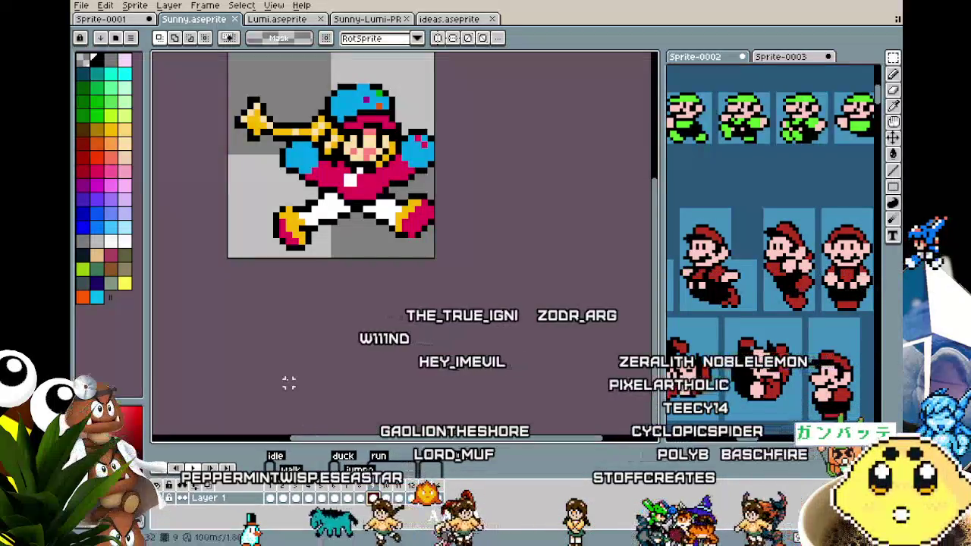
- Zoom and pan in close on Sunny's pink shirt and white-trousered legs
scroll(288, 382, up, 3)
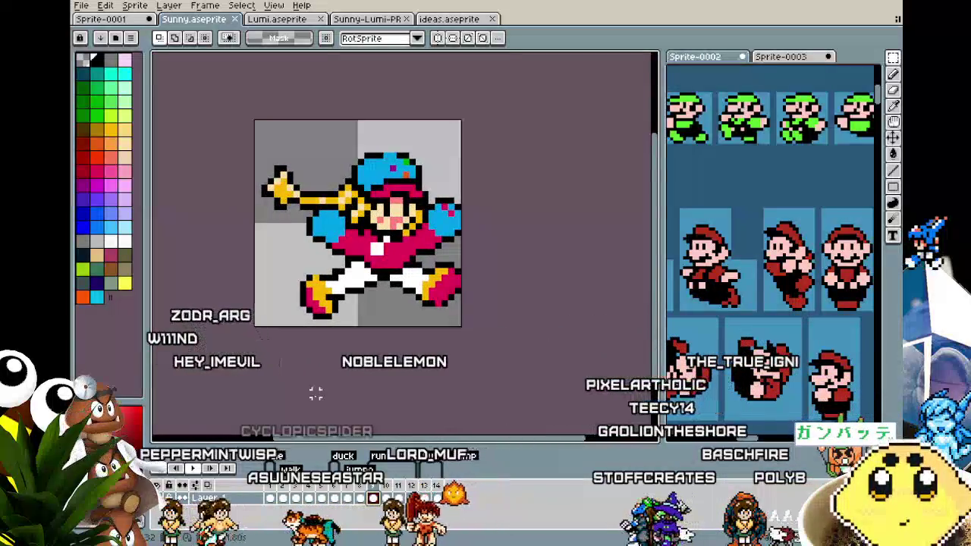
scroll(292, 387, up, 1)
scroll(292, 402, down, 1)
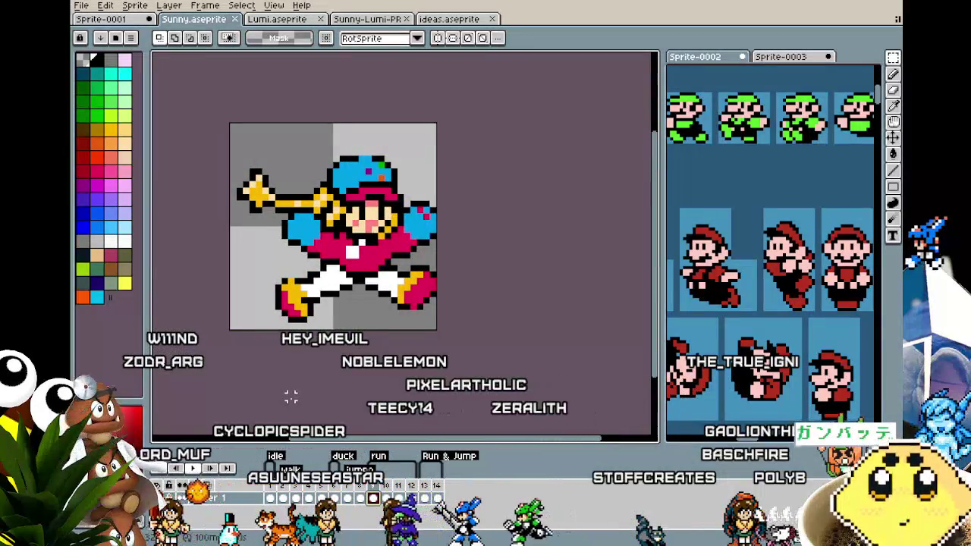
drag(291, 396, 270, 400)
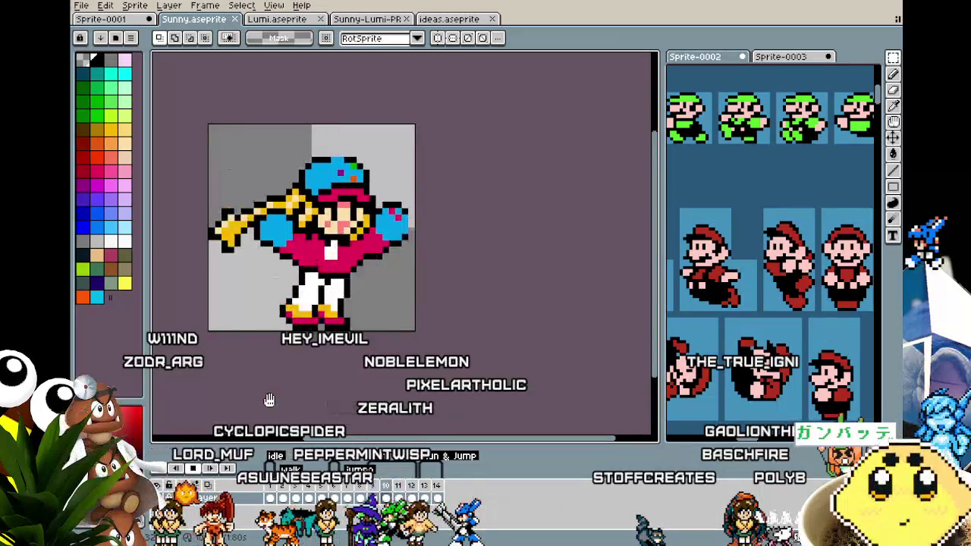
drag(270, 400, 310, 412)
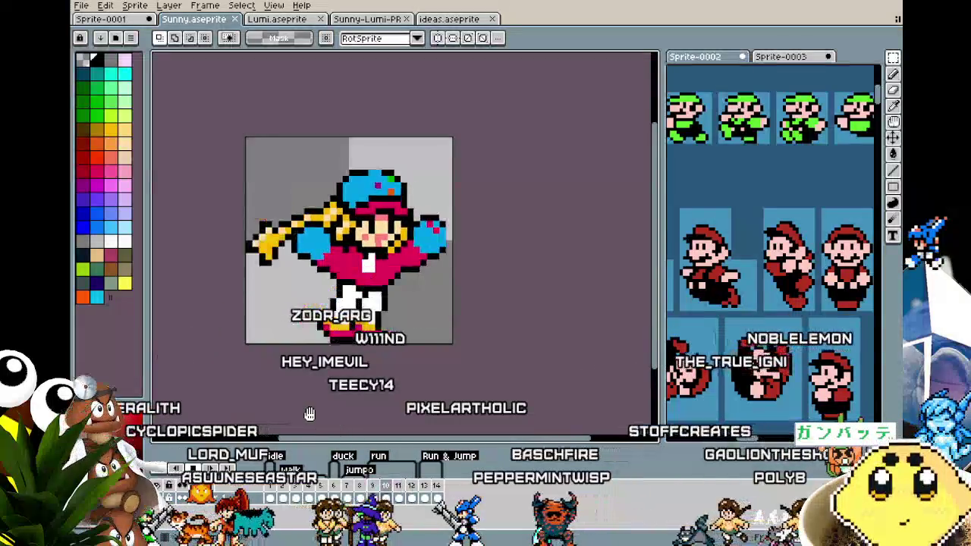
drag(310, 413, 283, 416)
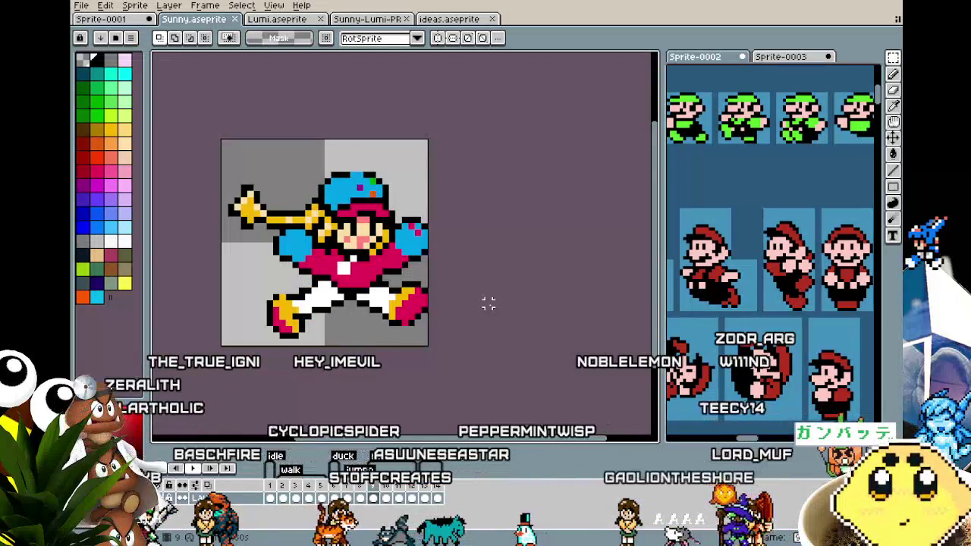
scroll(371, 228, up, 3)
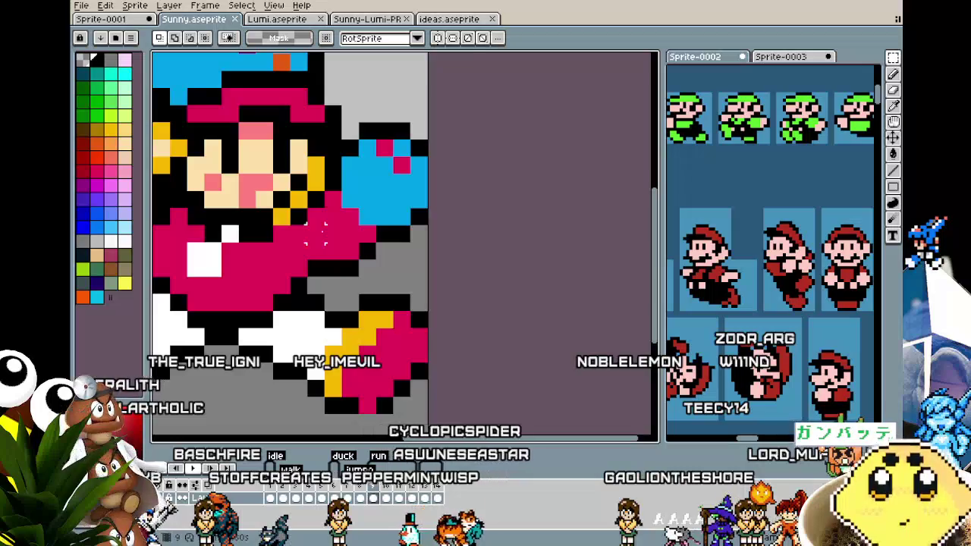
- Switch to the Pencil tool (B) and zoom back out to the whole sprite
scroll(316, 231, left, 3)
key(b)
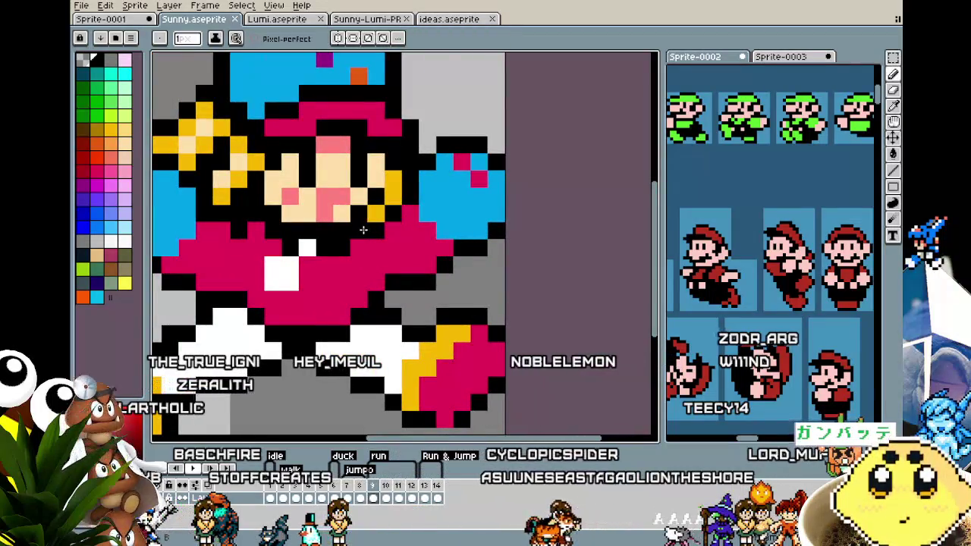
scroll(364, 230, down, 3)
scroll(367, 265, up, 1)
scroll(371, 296, up, 1)
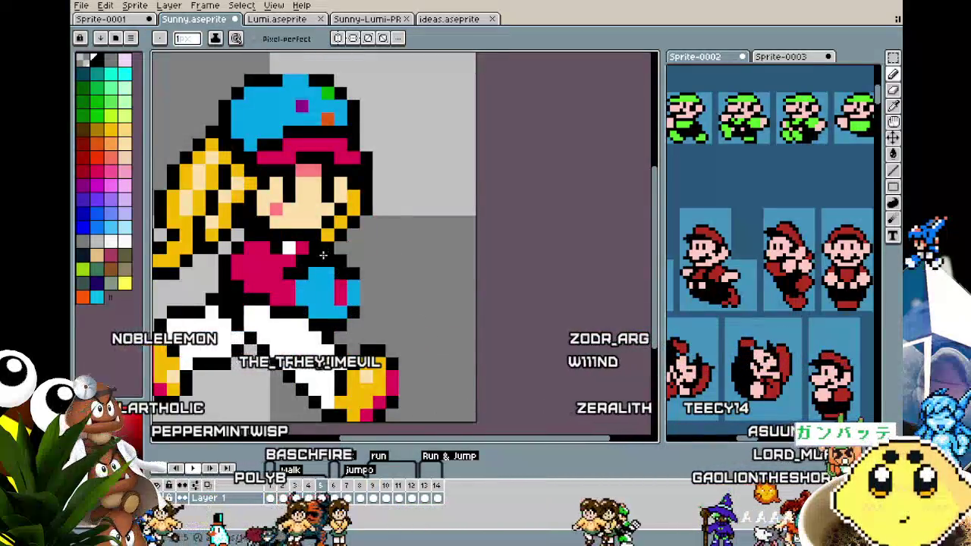
scroll(324, 251, down, 3)
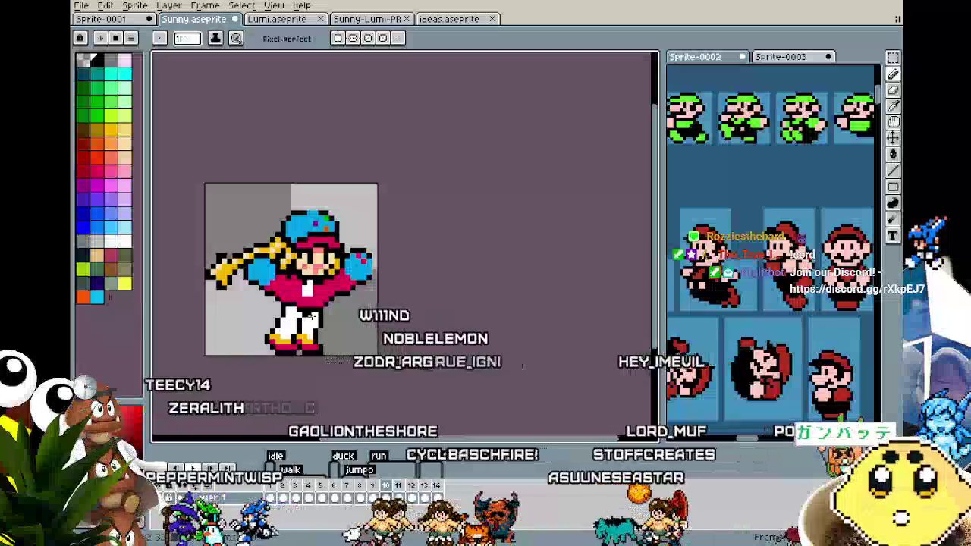
- Step back two frames, then forward from frame 8 to review the run frames
key(Left)
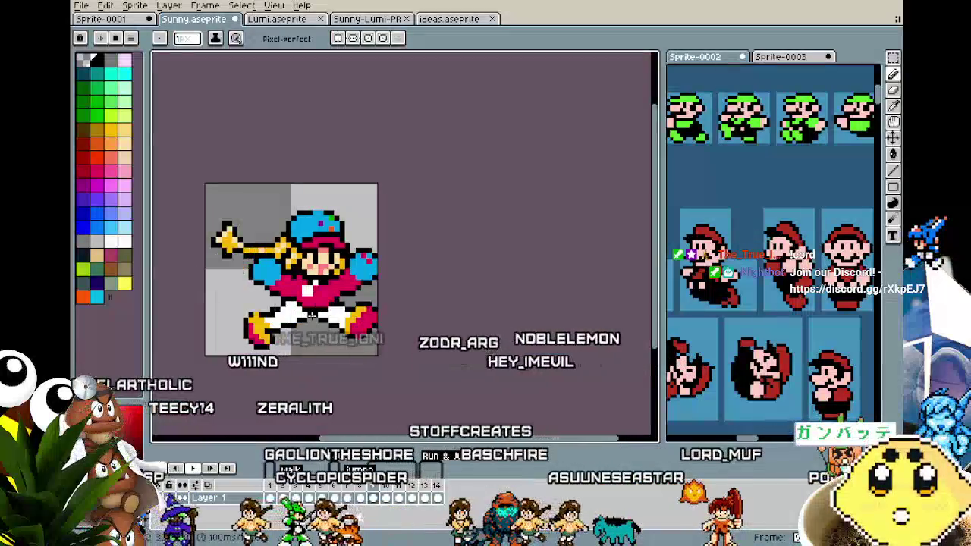
key(Left)
key(Right)
key(Right)
key(Right)
key(Right)
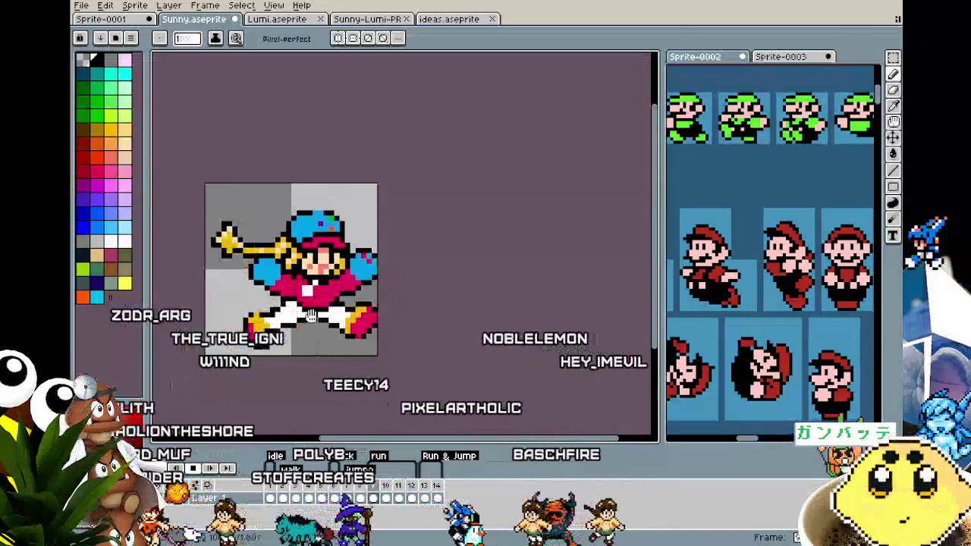
scroll(311, 314, up, 1)
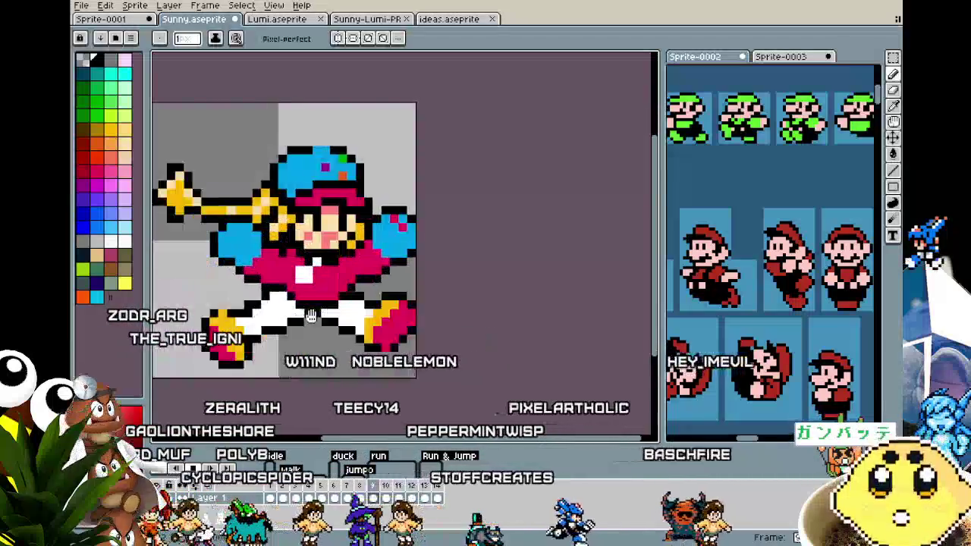
drag(348, 343, 384, 336)
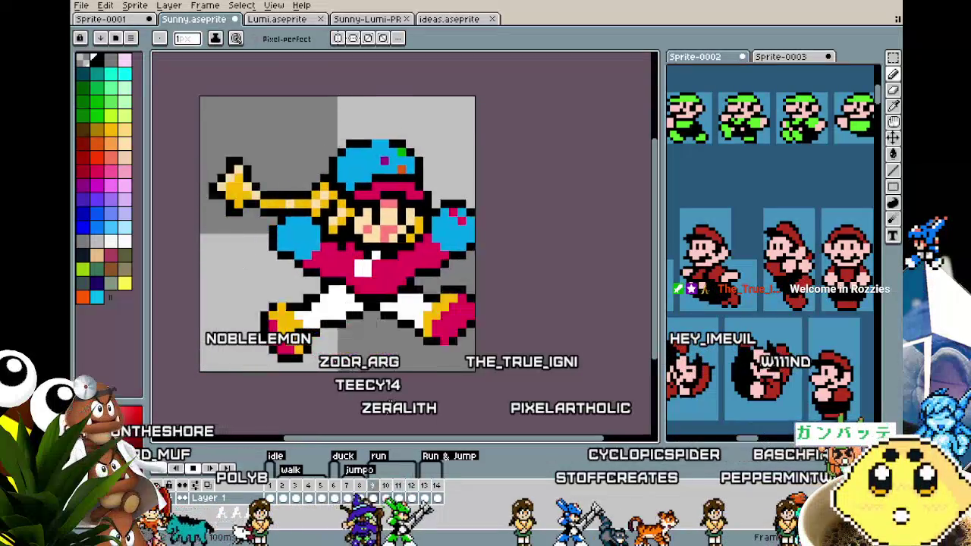
scroll(391, 401, down, 1)
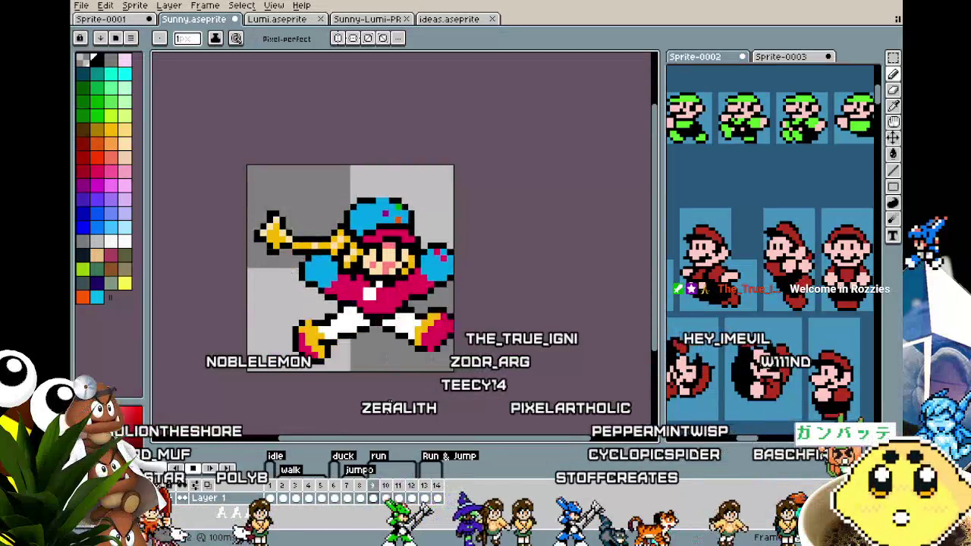
drag(391, 401, 374, 419)
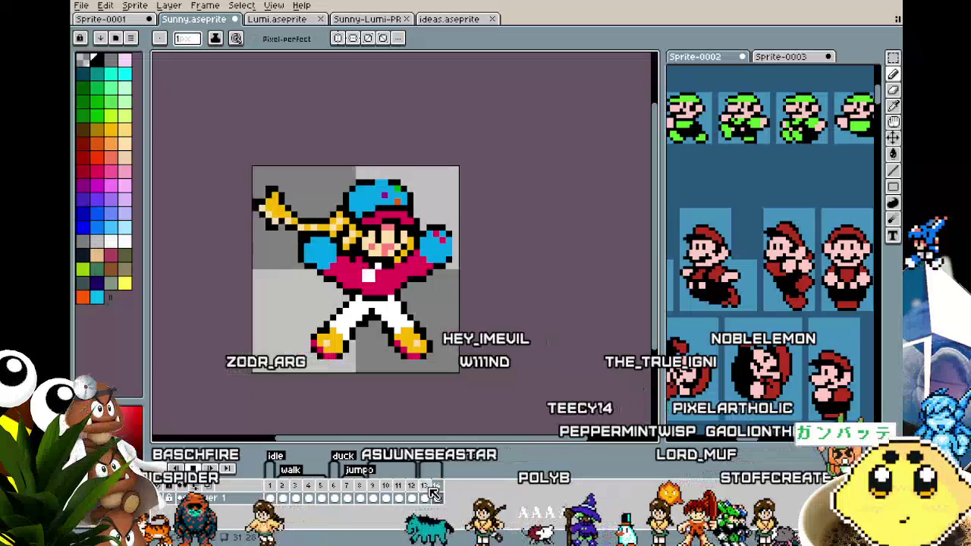
- Show walk frame 3, zoom in to inspect, then step forward to the crouching duck frame
click(296, 494)
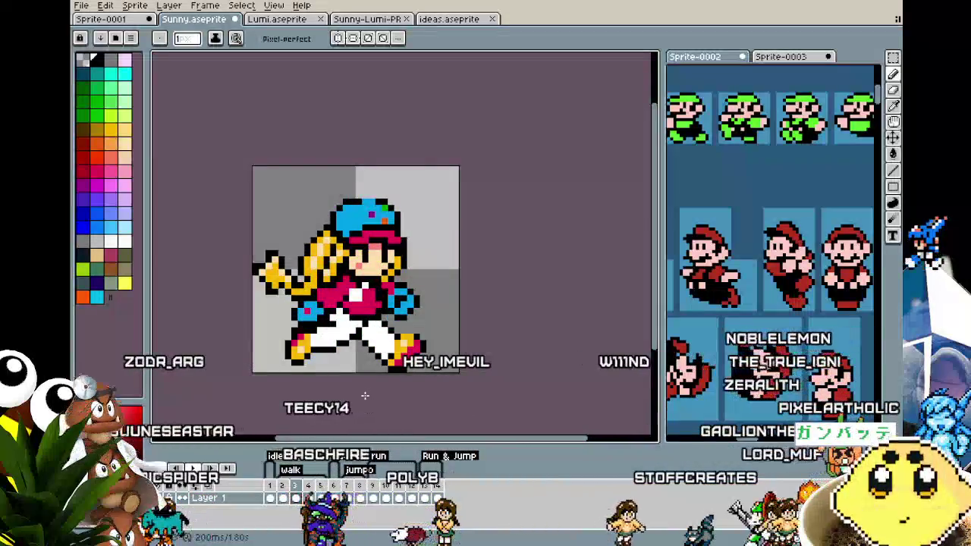
scroll(357, 387, up, 1)
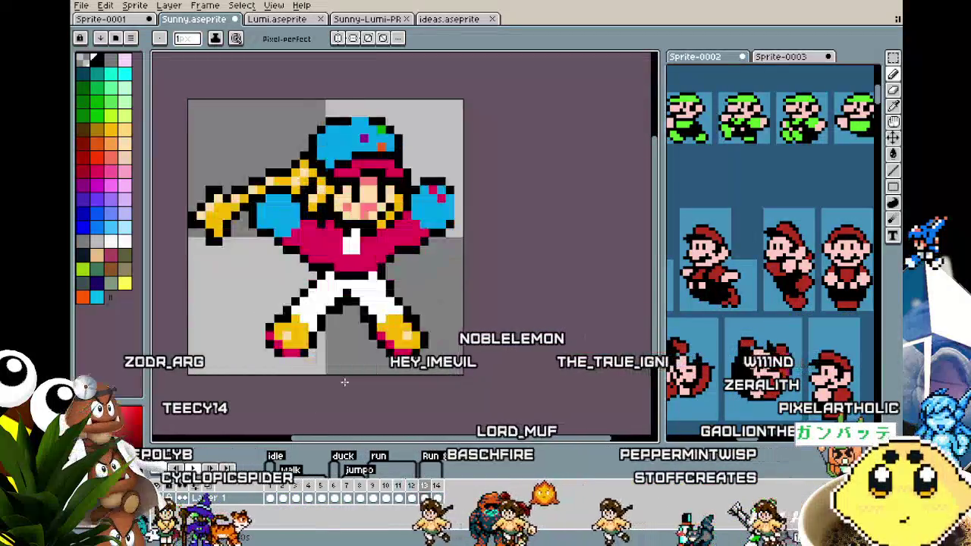
scroll(310, 240, up, 1)
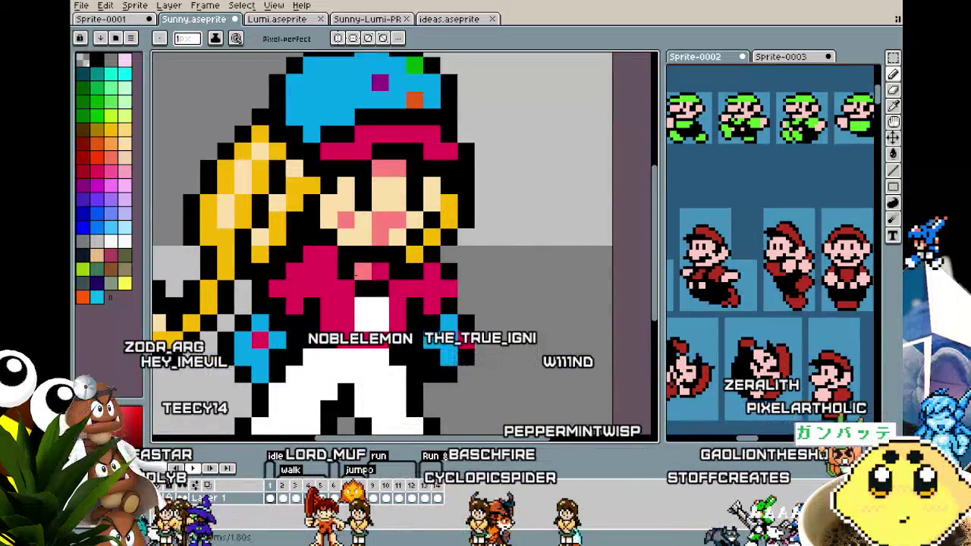
scroll(364, 253, down, 3)
scroll(364, 253, down, 1)
scroll(323, 344, up, 2)
scroll(323, 344, up, 1)
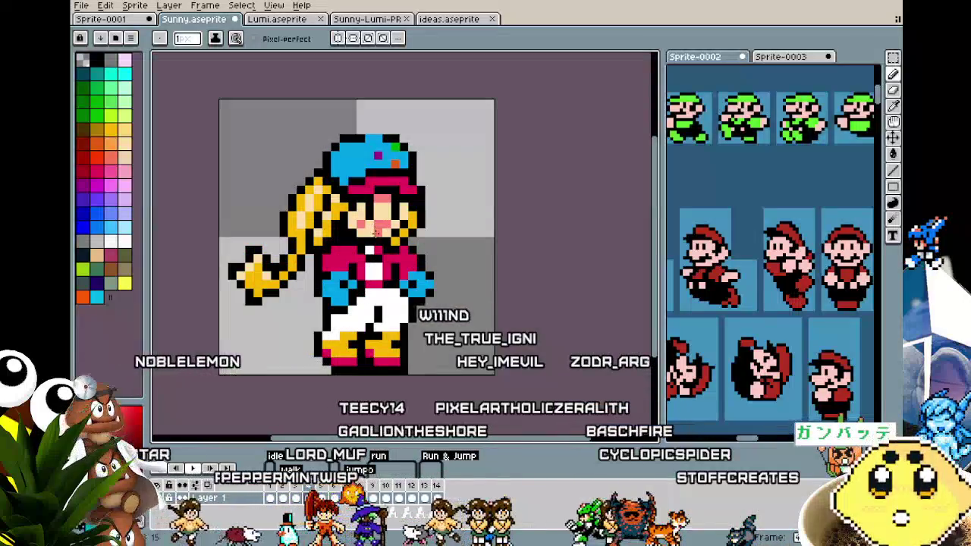
scroll(332, 354, down, 2)
scroll(369, 258, up, 2)
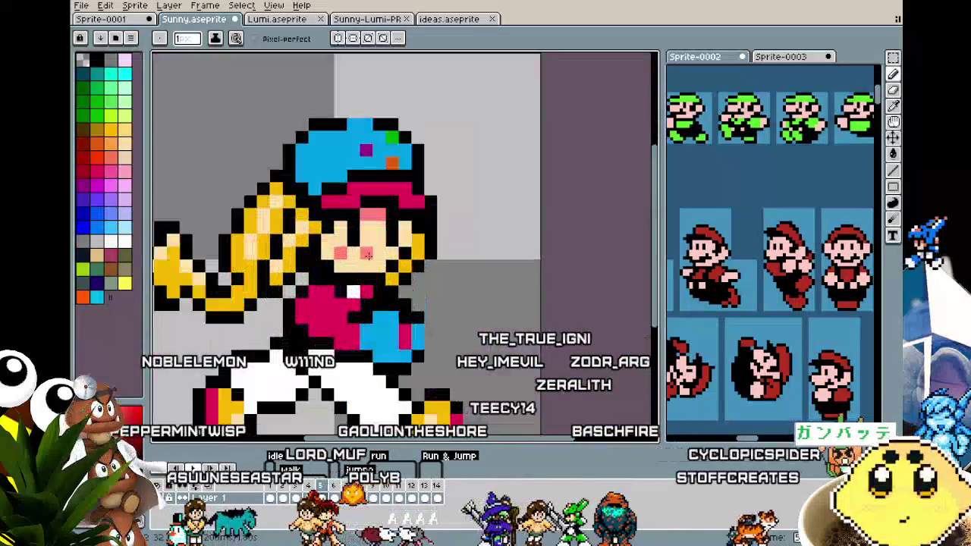
key(Right)
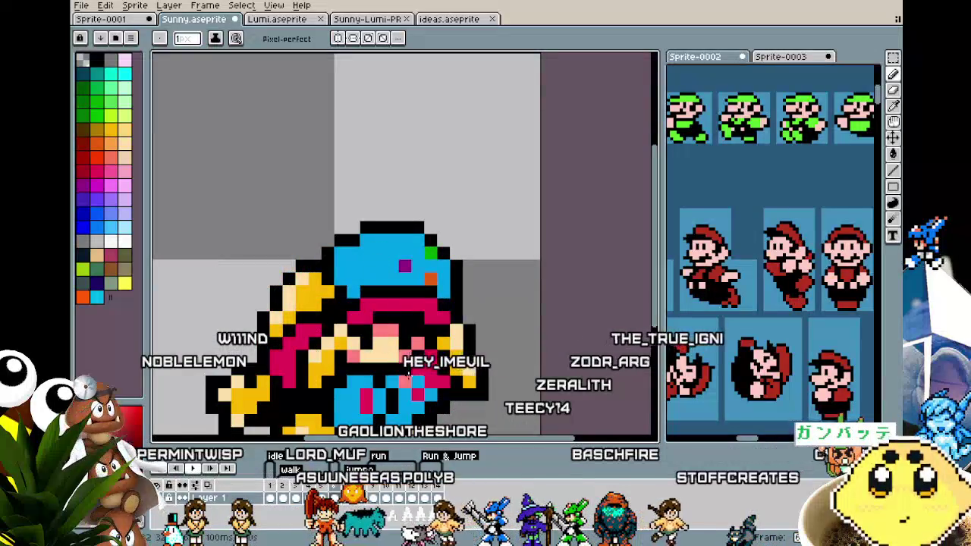